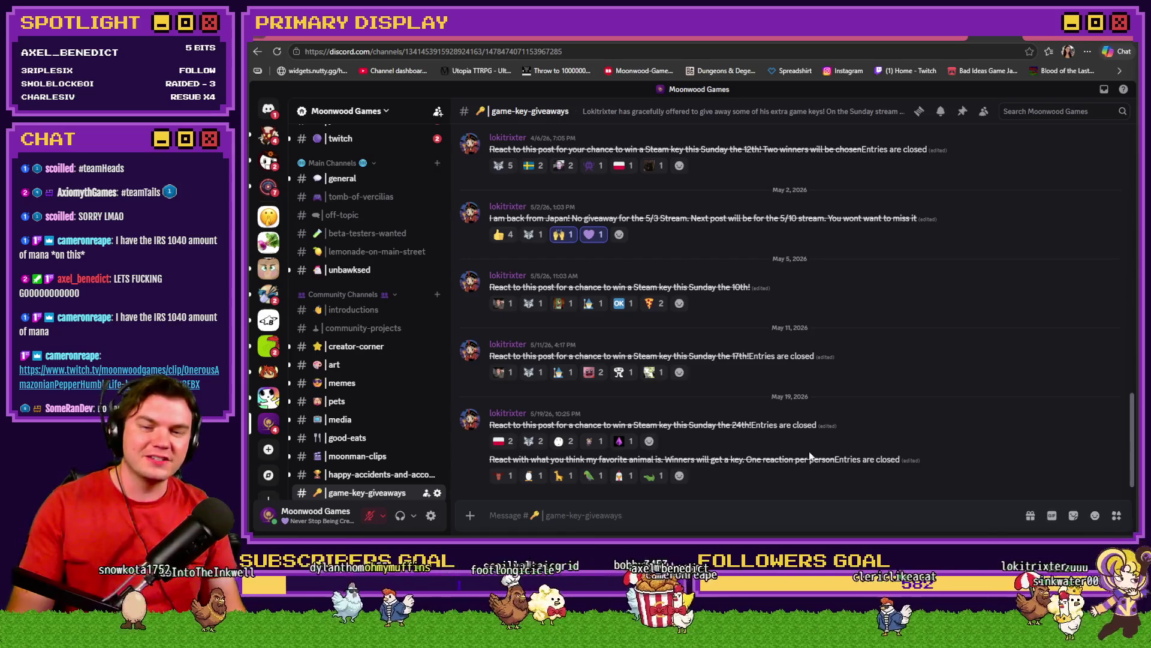
Switch from Discord to the Google results for 'showdow gate nes' (Shadowgate on the NES)
{"action": "mouse_move", "coordinate": [650, 480]}
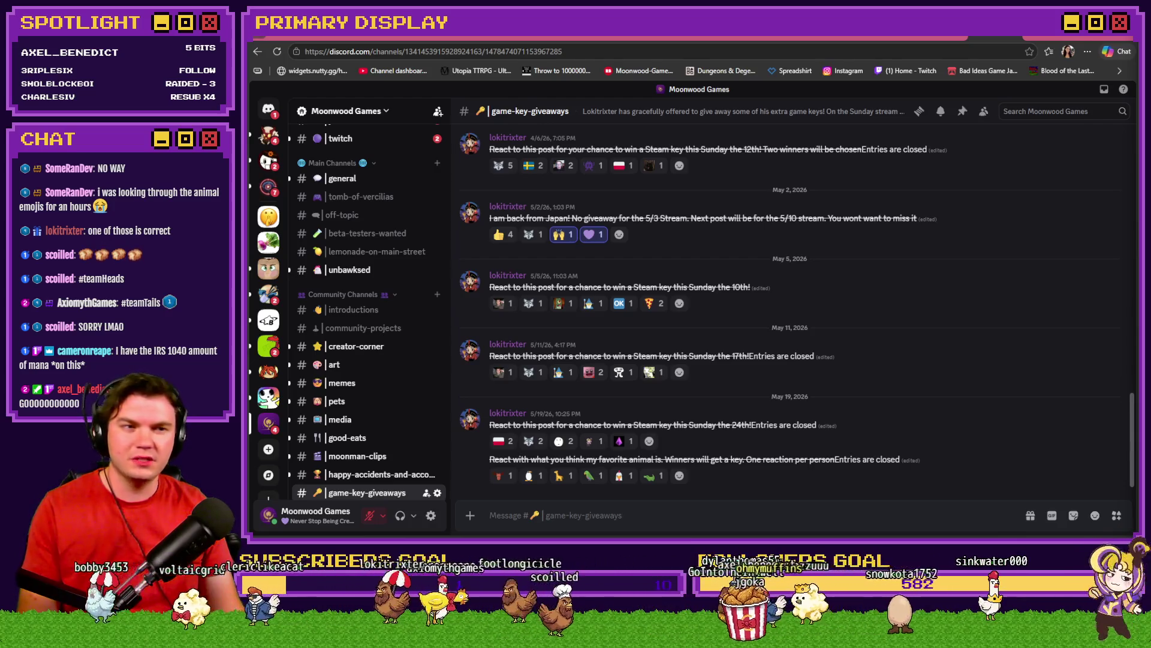
{"action": "key", "text": "ctrl+Tab"}
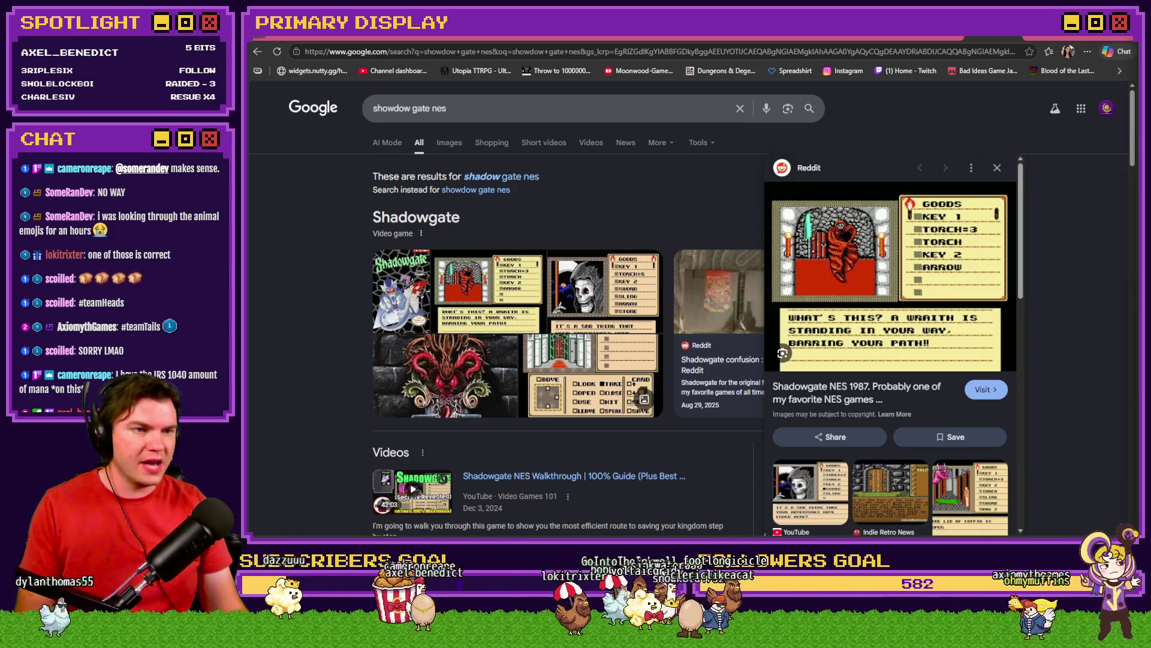
Go via the Discord tab to the Wheel of Names Giveaway wheel tab
{"action": "left_click", "coordinate": [1020, 34]}
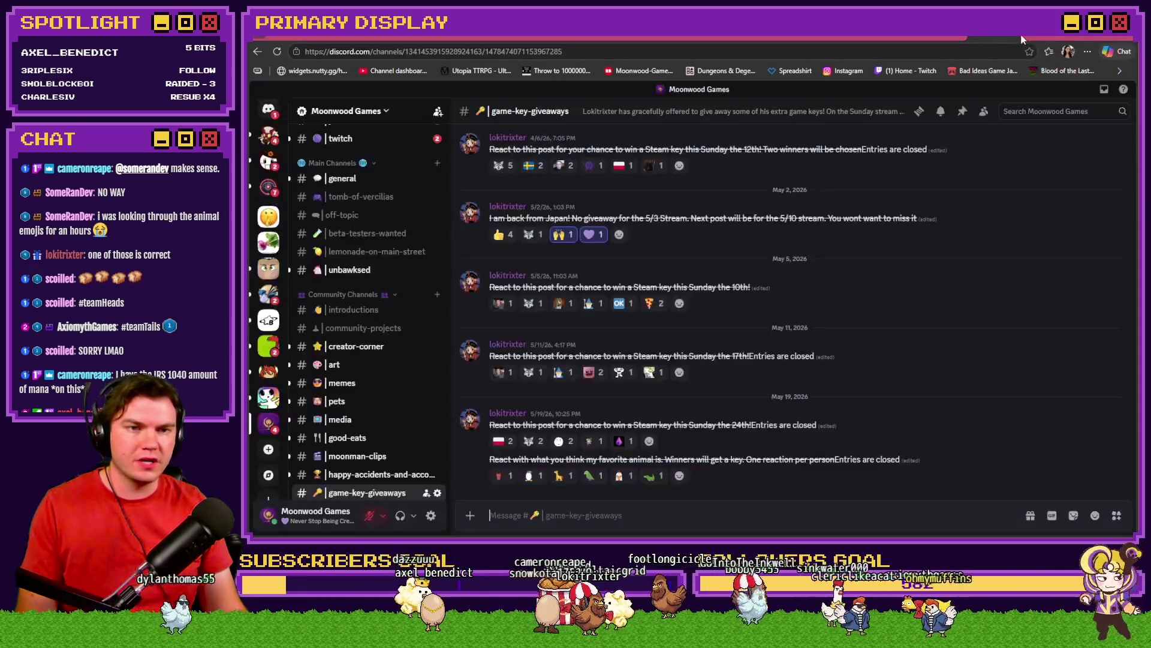
{"action": "left_click", "coordinate": [947, 36]}
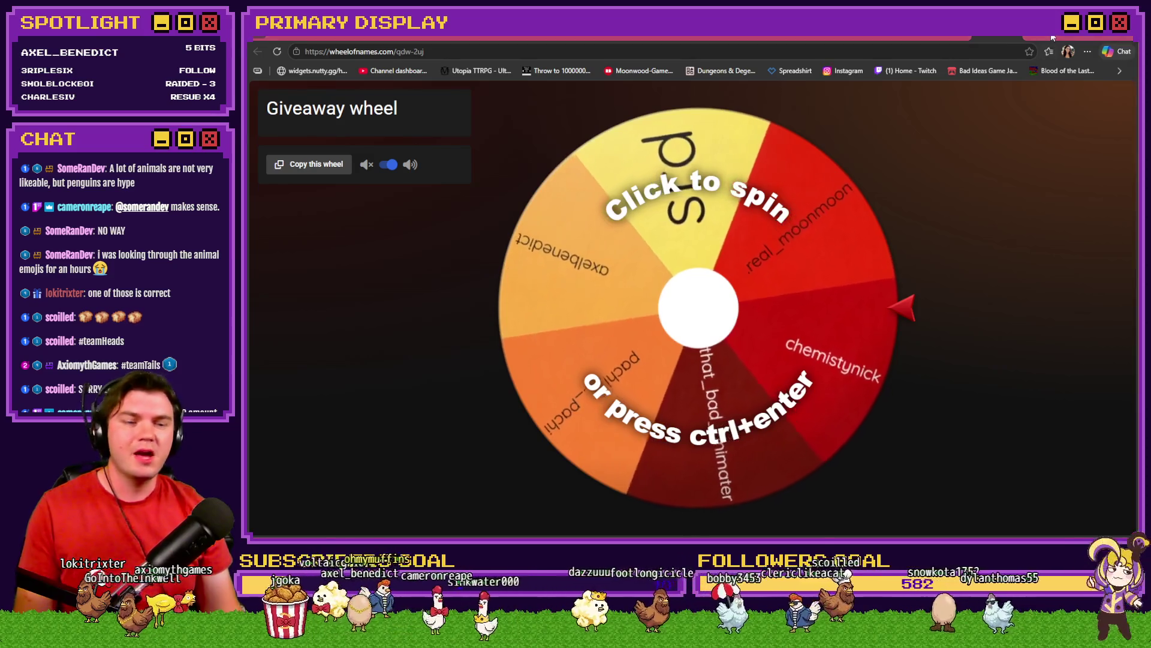
{"action": "key", "text": "ctrl+Tab"}
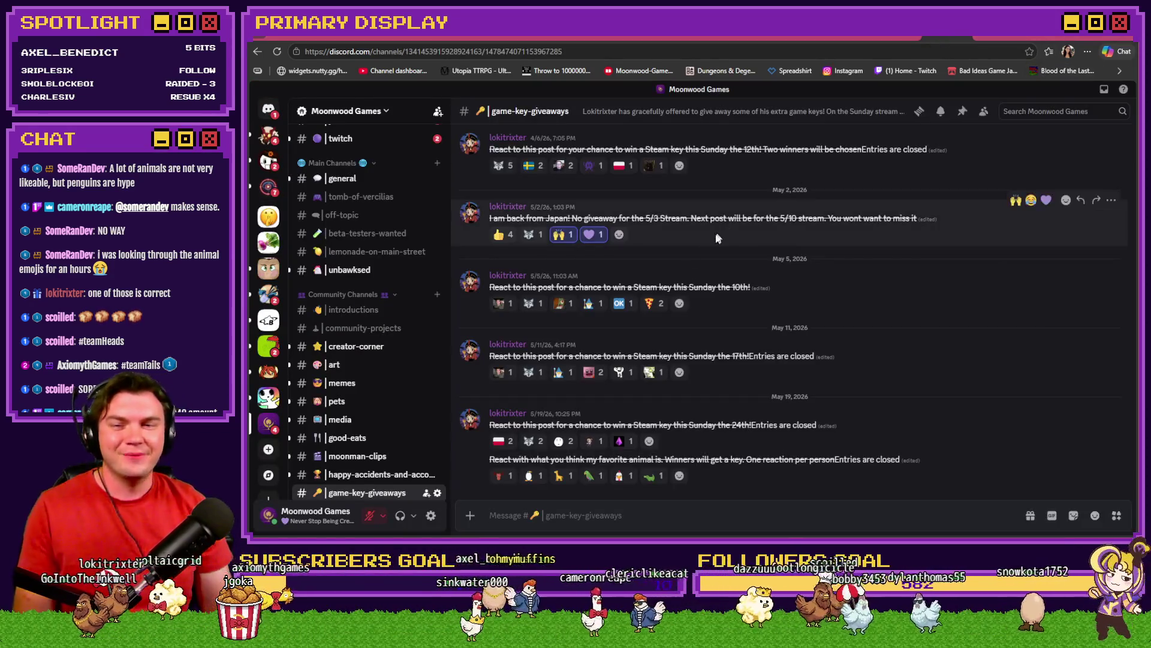
{"action": "scroll", "coordinate": [378, 395], "scroll_direction": "down", "scroll_amount": 3}
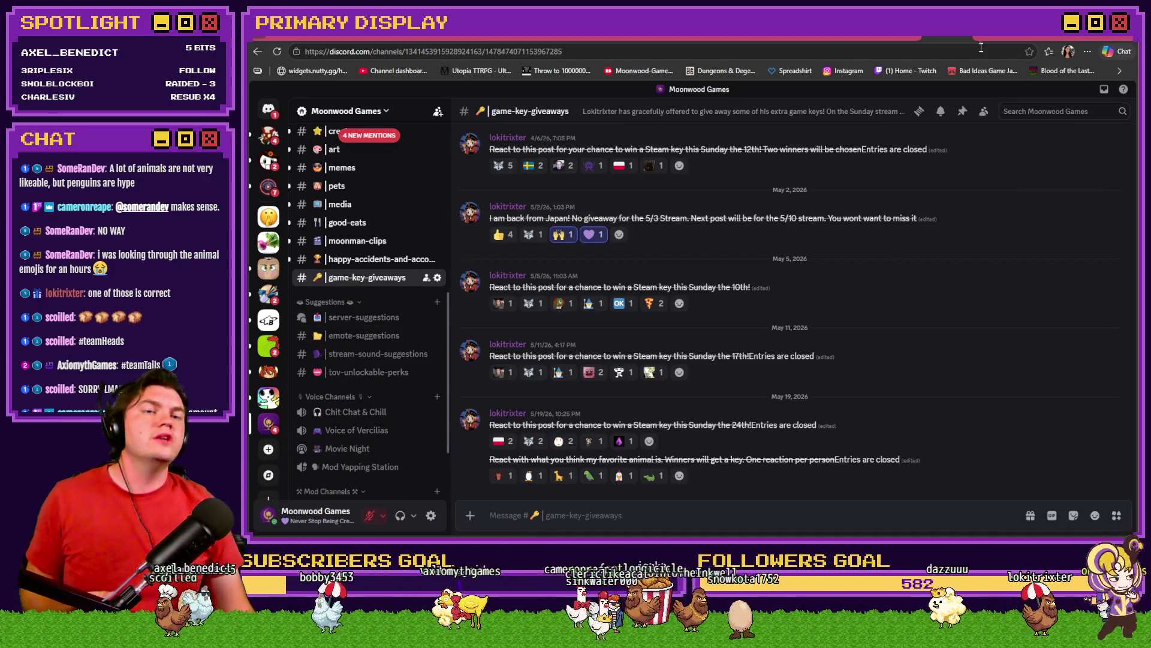
{"action": "left_click", "coordinate": [995, 35]}
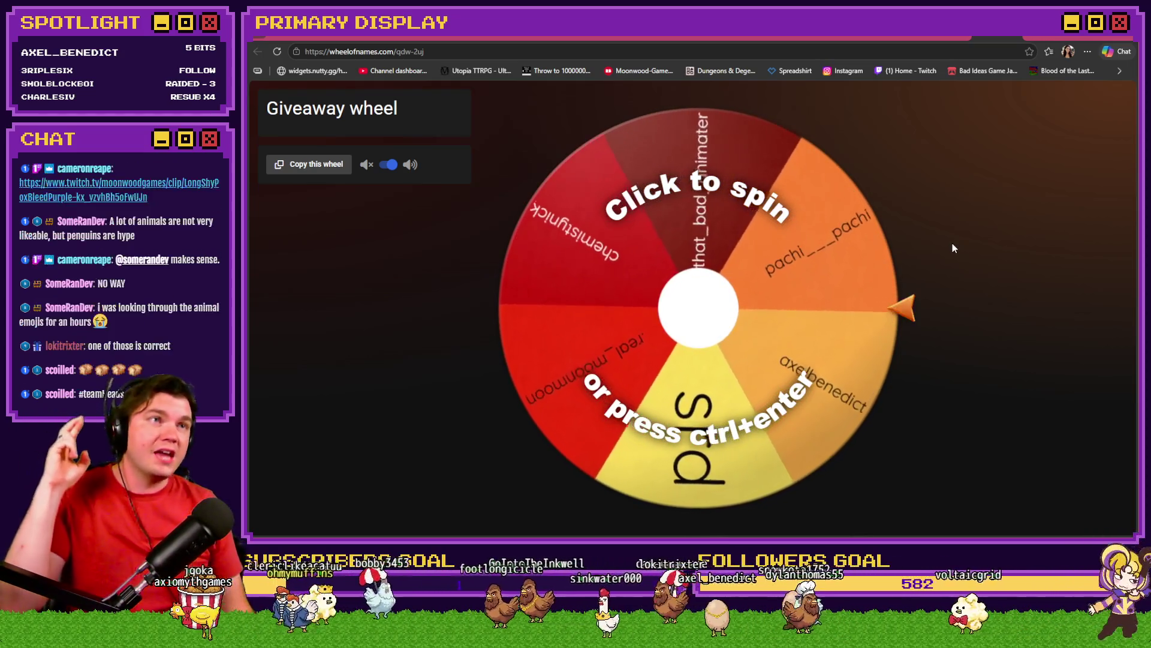
{"action": "left_click", "coordinate": [939, 39]}
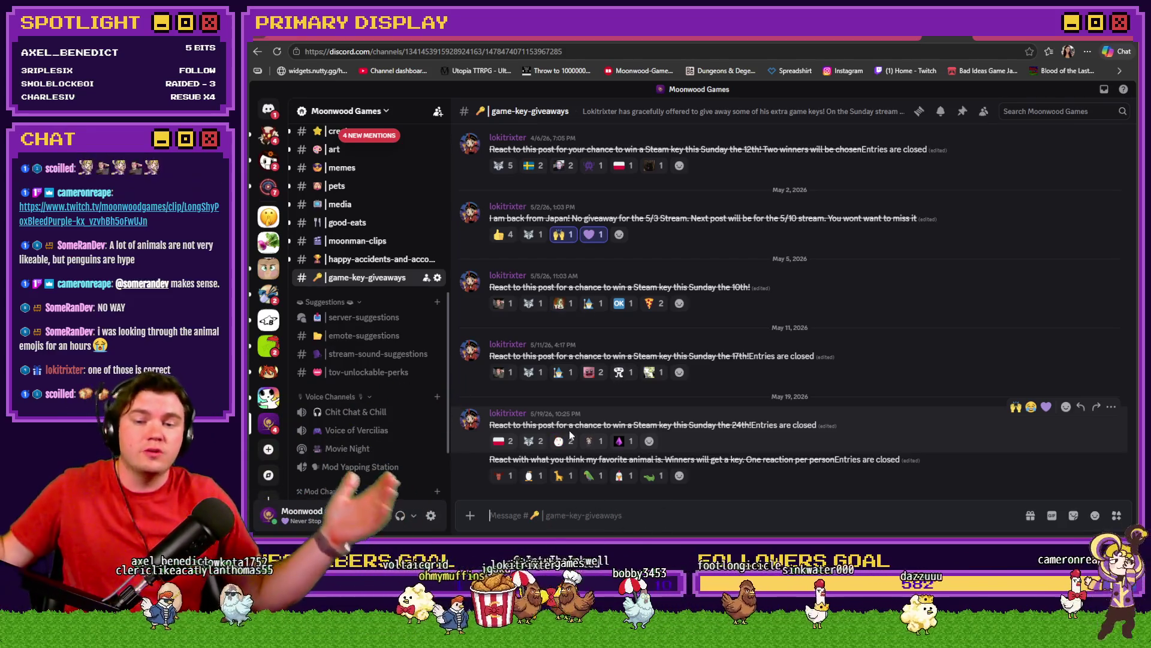
{"action": "left_click", "coordinate": [987, 37]}
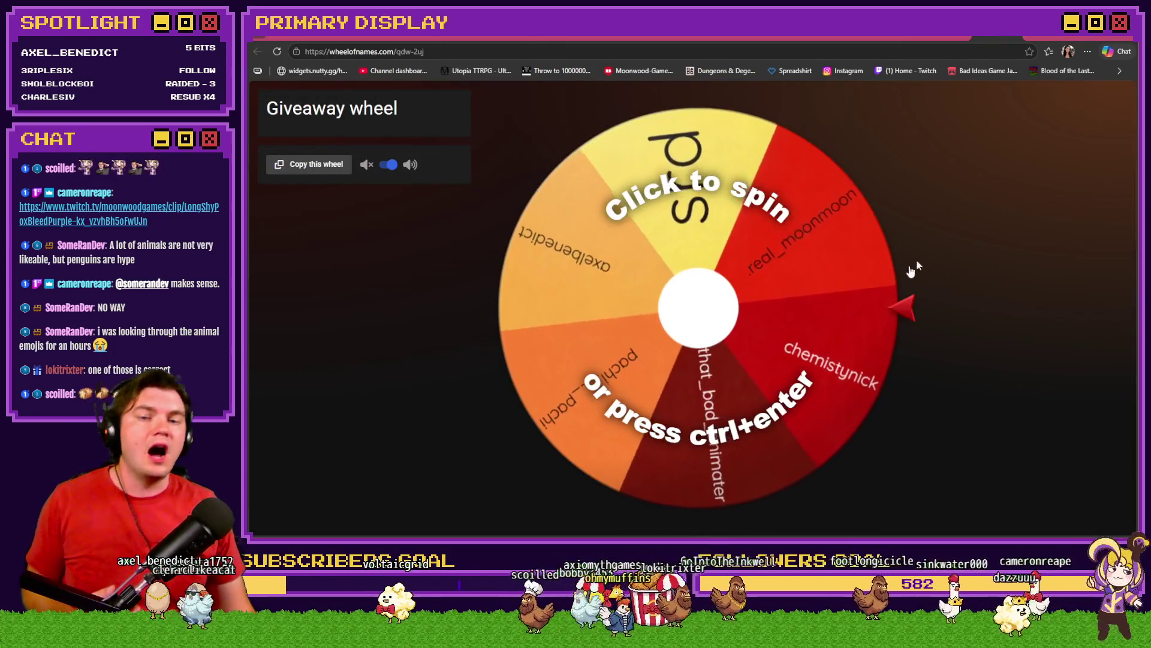
Spin the Giveaway wheel to draw a winner and dismiss the 'We have a winner!' dialog
{"action": "left_click", "coordinate": [827, 290]}
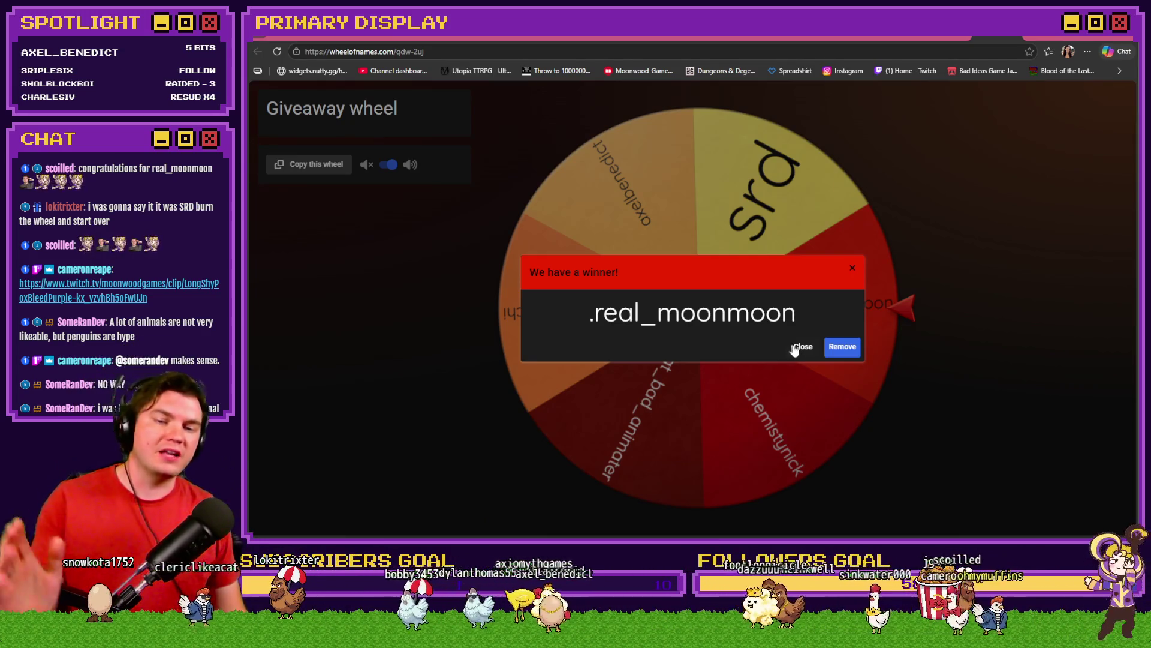
{"action": "left_click", "coordinate": [802, 344]}
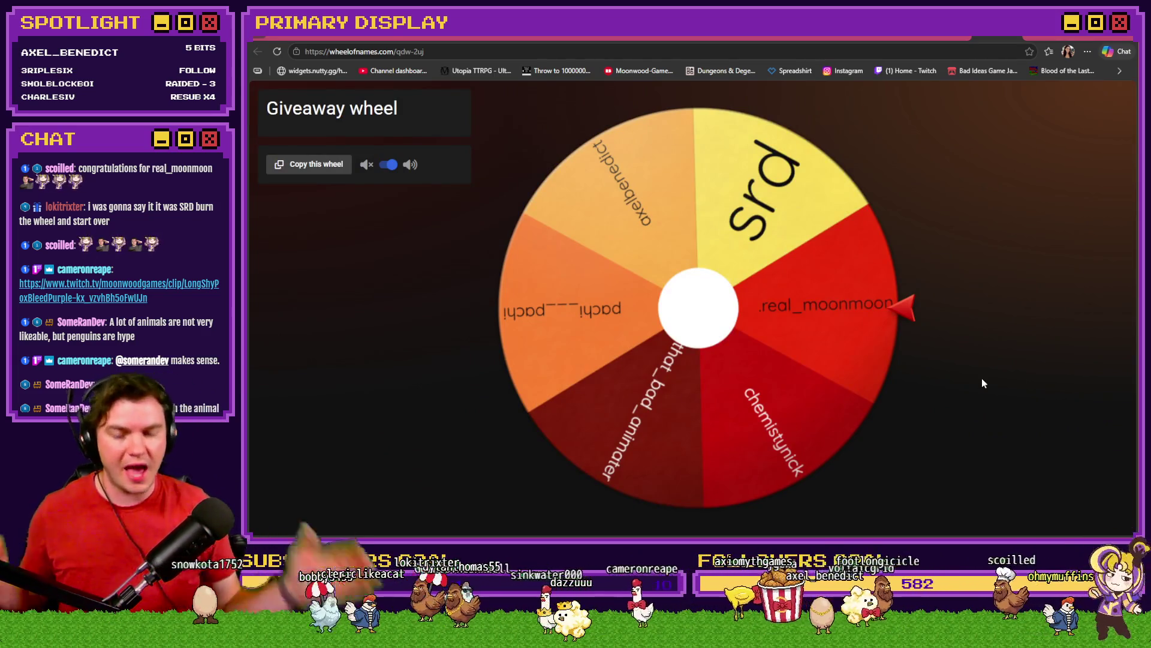
Return to Discord's #game-key-giveaways, then drag the Twitch clip window over it
{"action": "left_click", "coordinate": [986, 67]}
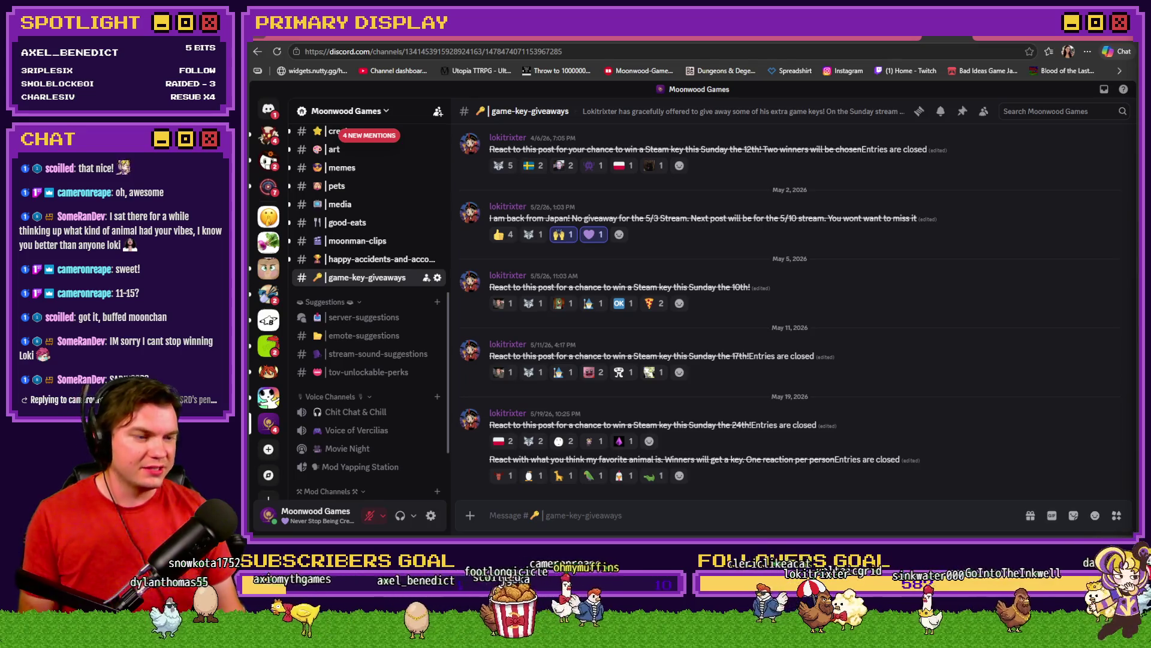
{"action": "left_click_drag", "start_coordinate": [1150, 75], "coordinate": [827, 77]}
Pause, resume and like the moonwoodgames Twitch clip, pause it again, then go to Discord
{"action": "left_click", "coordinate": [507, 372]}
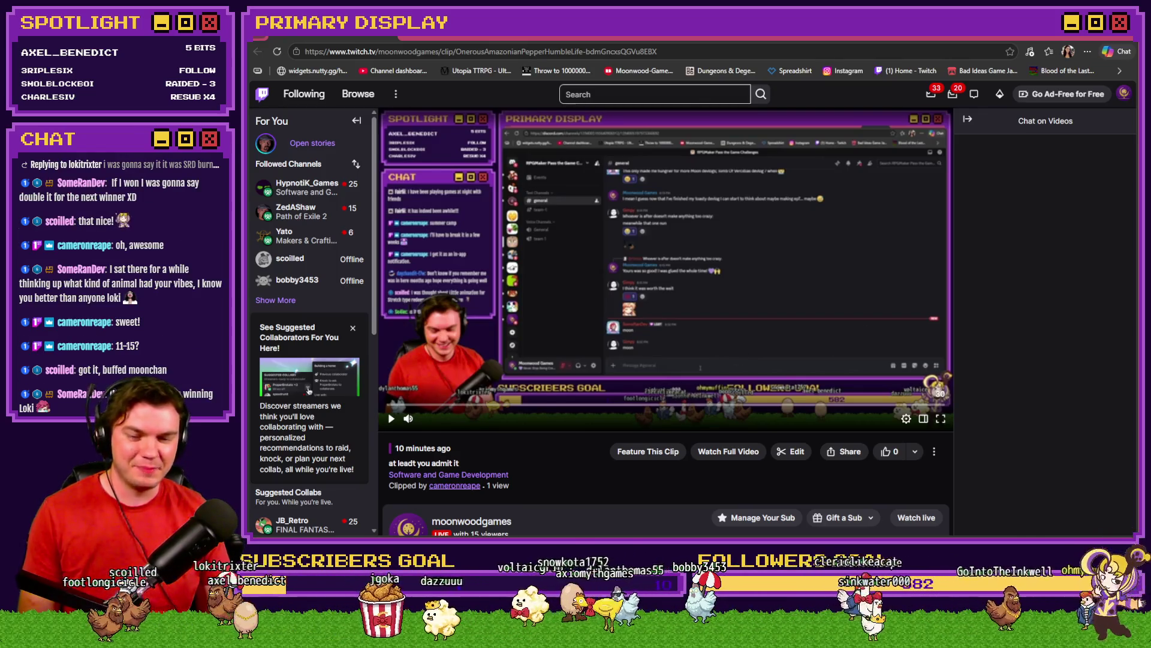
{"action": "left_click", "coordinate": [720, 288]}
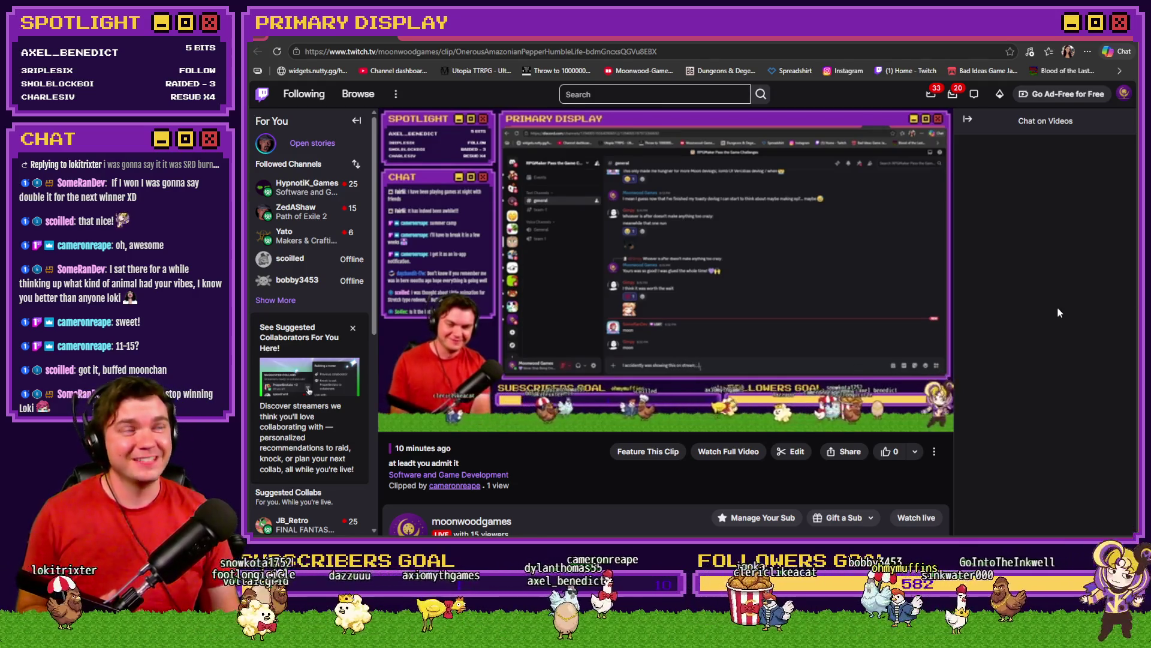
{"action": "left_click", "coordinate": [887, 452]}
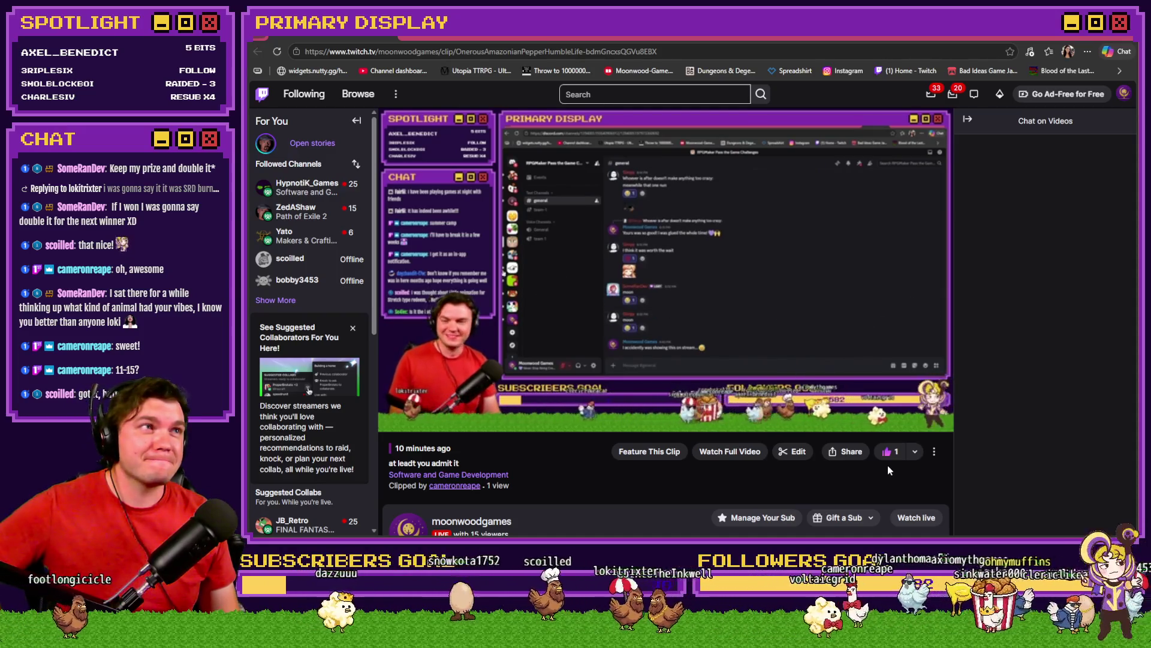
{"action": "mouse_move", "coordinate": [763, 347]}
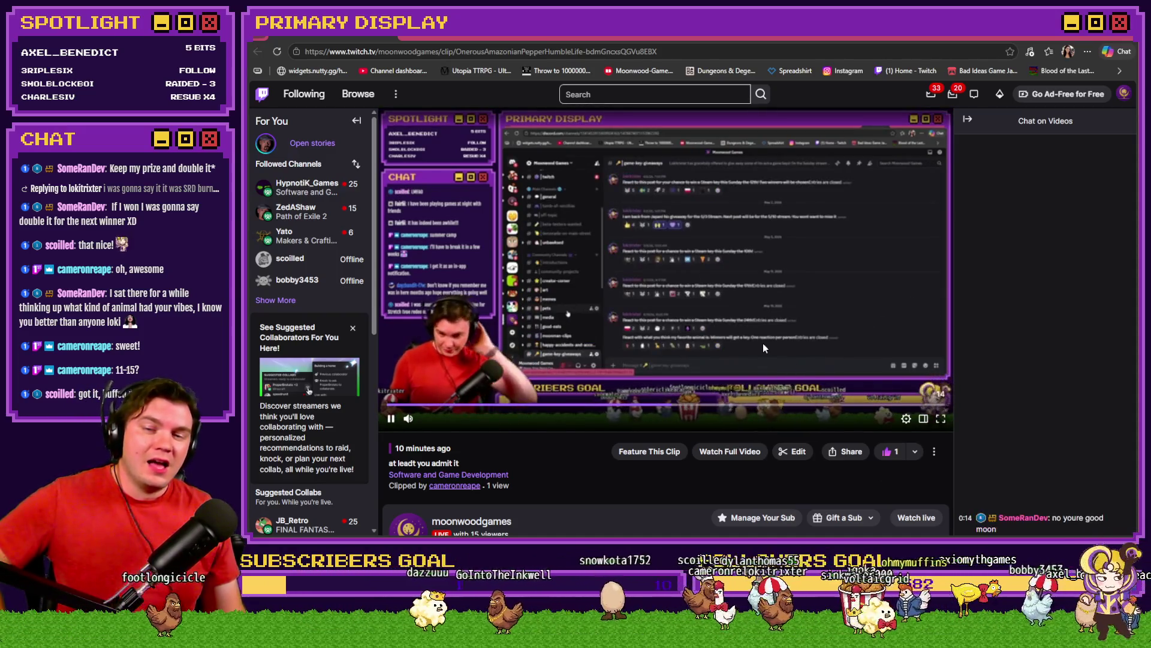
{"action": "left_click", "coordinate": [778, 318]}
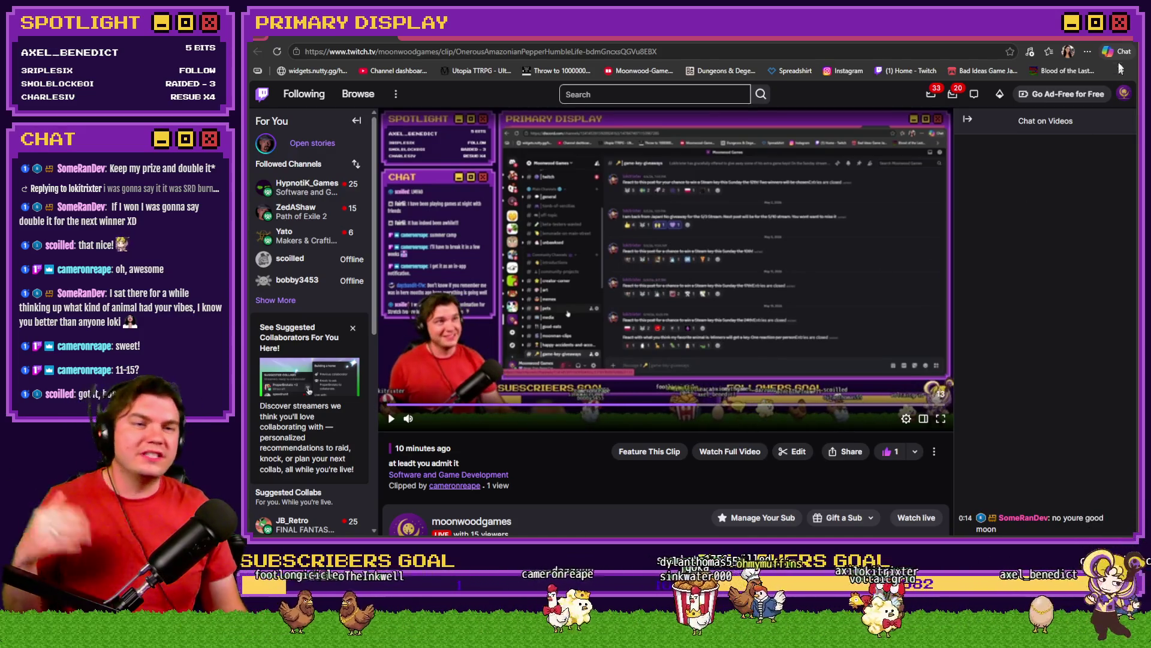
{"action": "left_click", "coordinate": [1129, 37]}
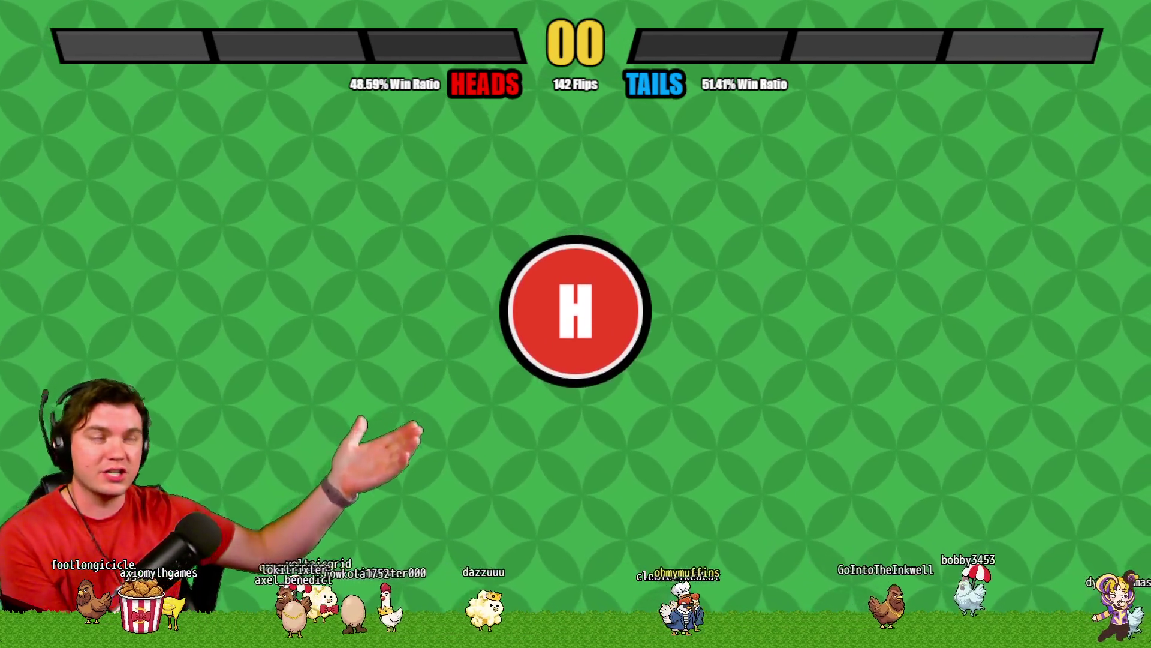
Flip the coin twice in the stream widget to extend the heads streak
{"action": "left_click", "coordinate": [619, 346]}
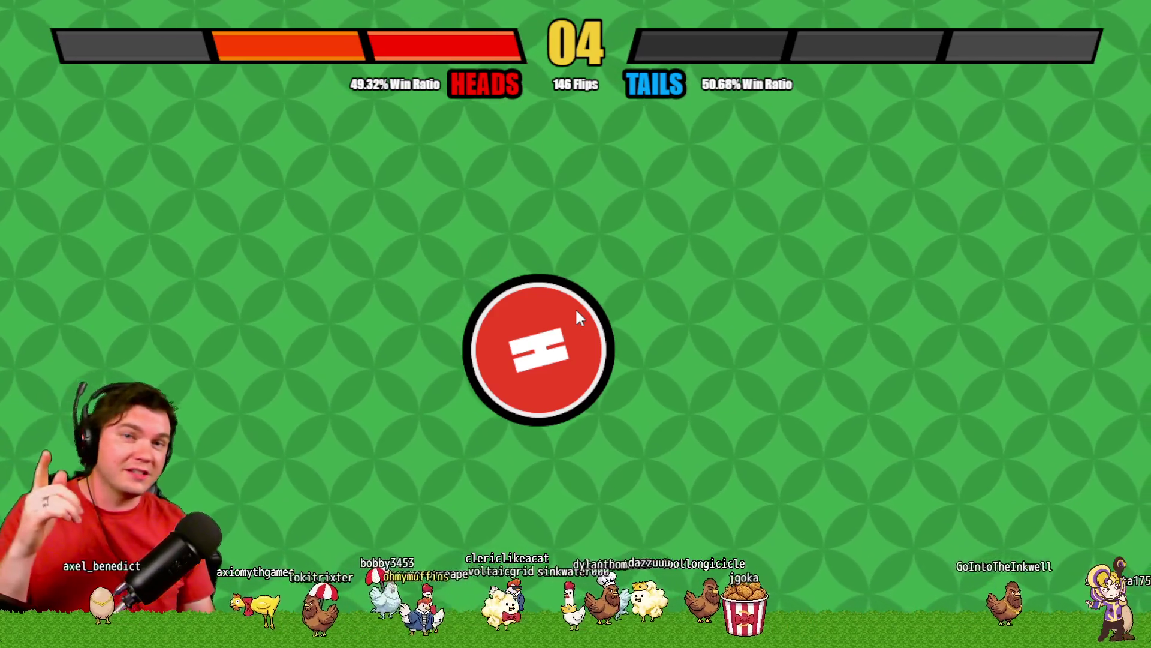
{"action": "left_click", "coordinate": [577, 301]}
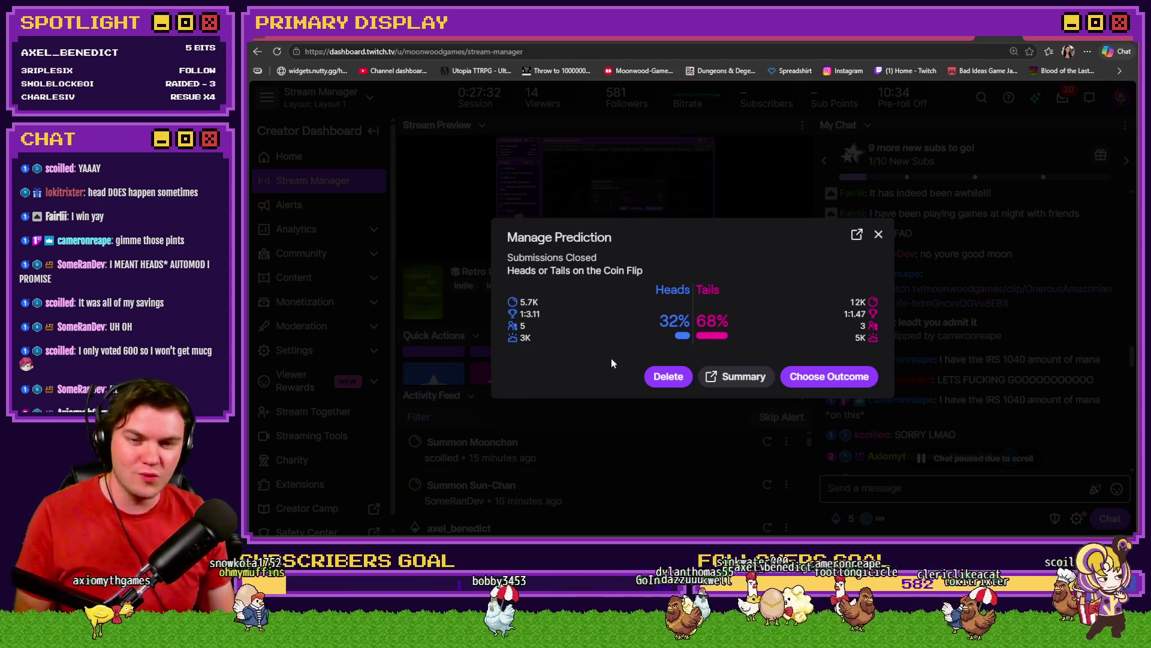
Complete the coin-flip prediction with Heads confirmed as the winning outcome
{"action": "left_click", "coordinate": [790, 376]}
{"action": "left_click", "coordinate": [634, 307]}
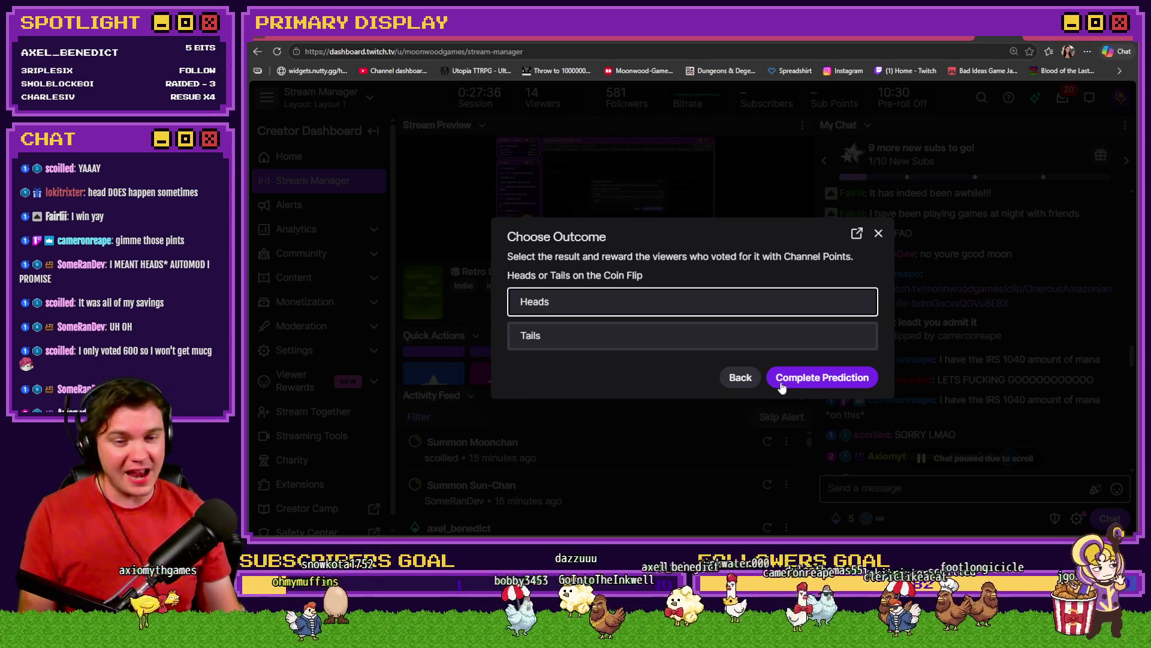
{"action": "left_click", "coordinate": [783, 386]}
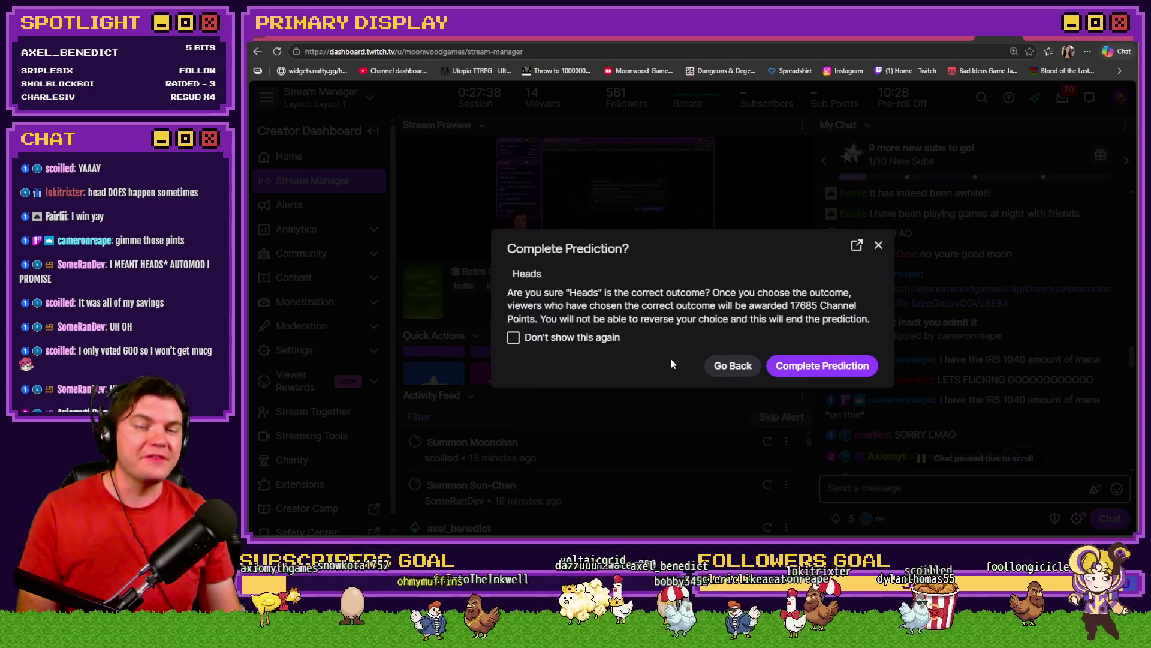
{"action": "left_click", "coordinate": [803, 367]}
{"action": "left_click", "coordinate": [959, 38]}
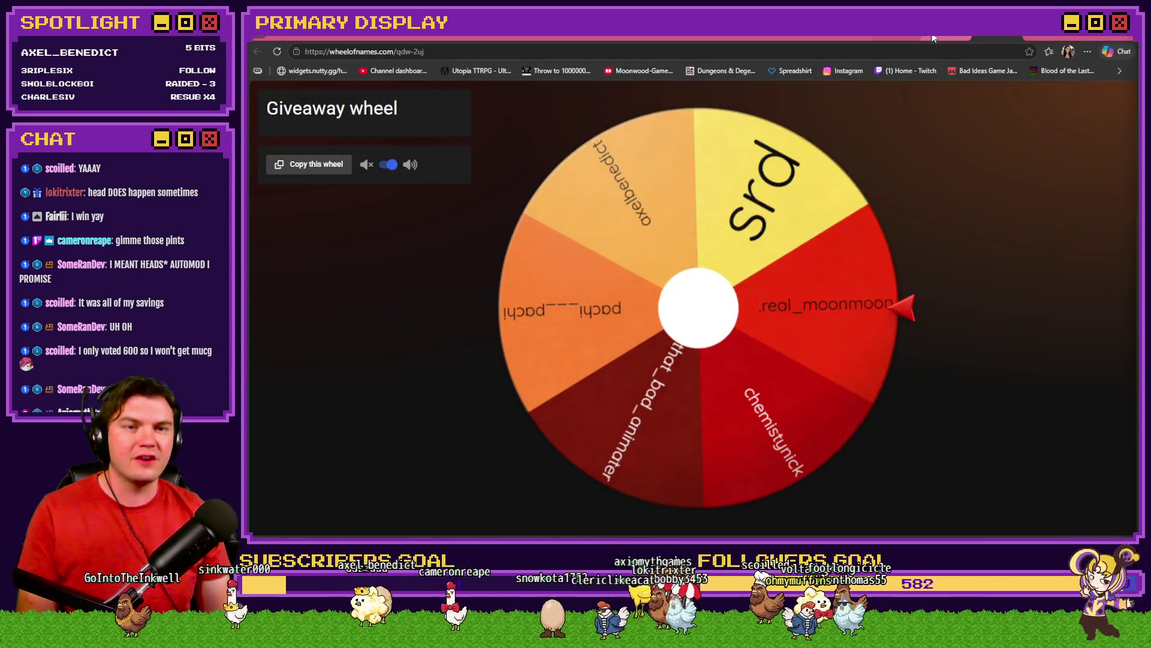
Switch from Wheel of Names to Discord's #game-key-giveaways channel
{"action": "left_click", "coordinate": [905, 38]}
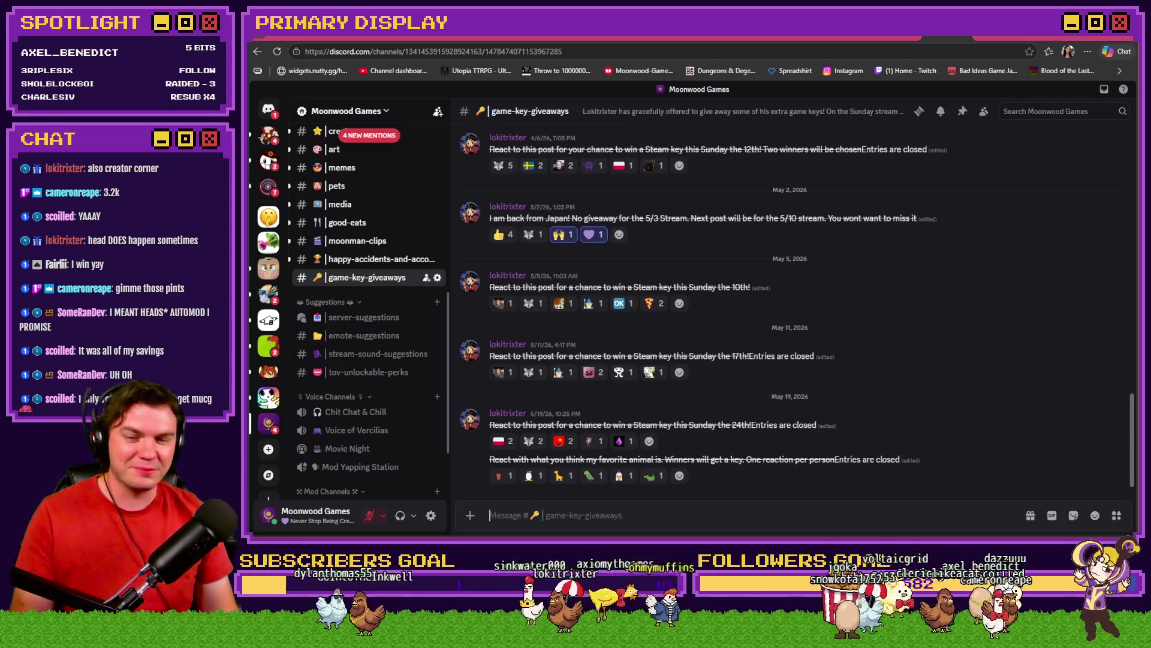
{"action": "left_click", "coordinate": [680, 476]}
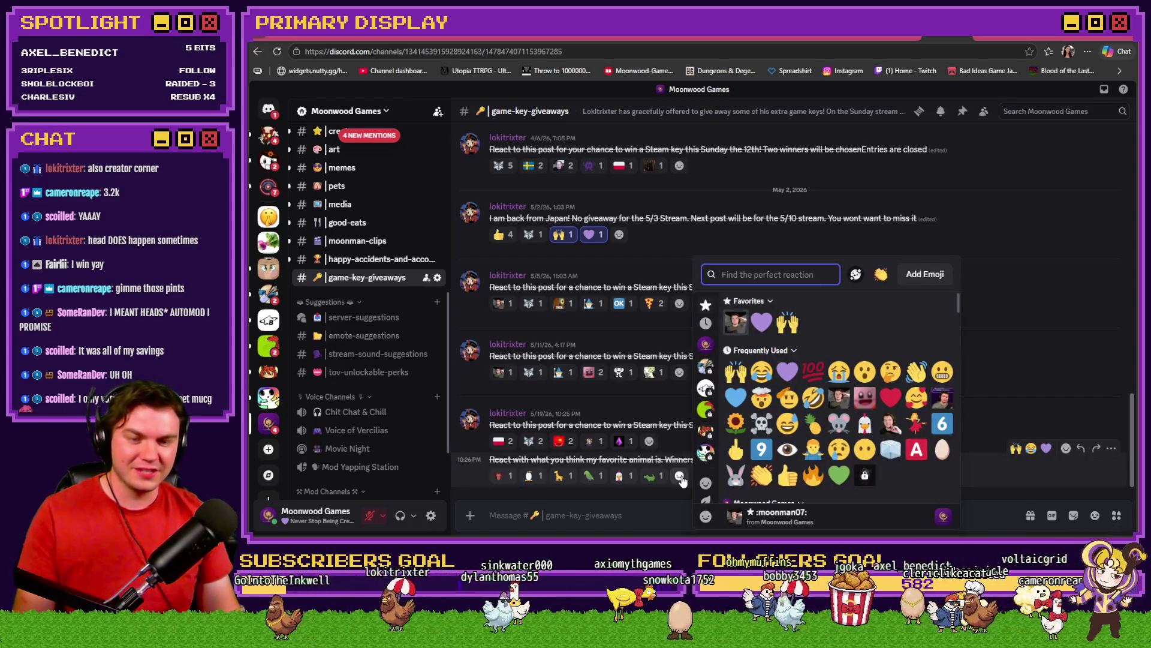
{"action": "type", "text": "peng"}
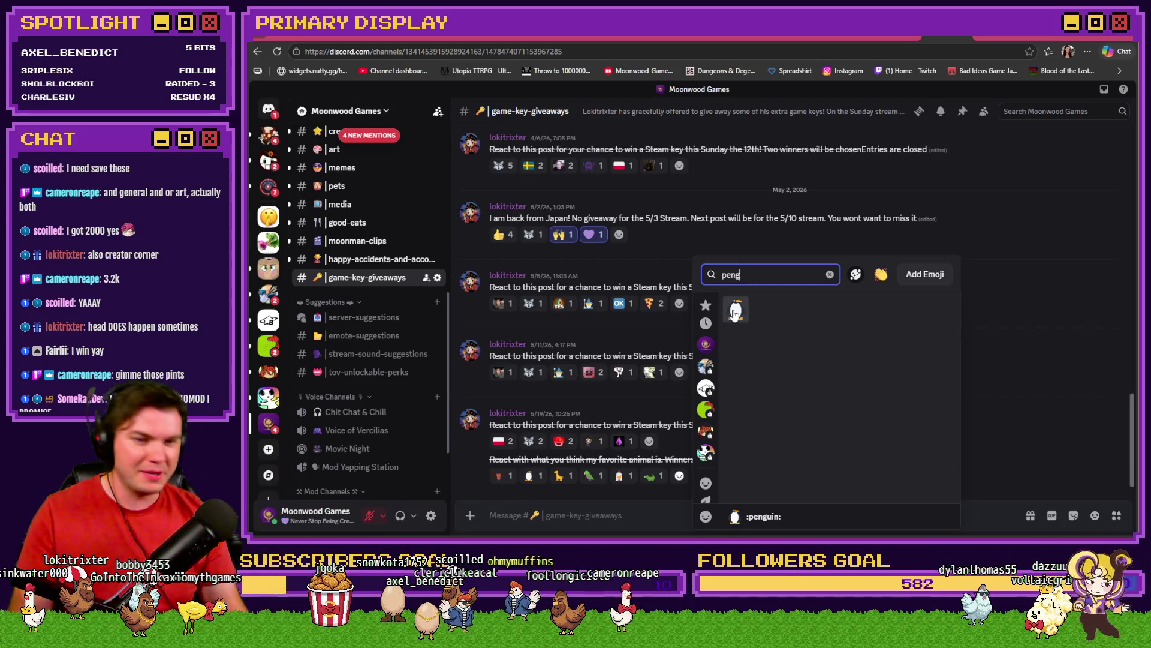
{"action": "left_click", "coordinate": [976, 516]}
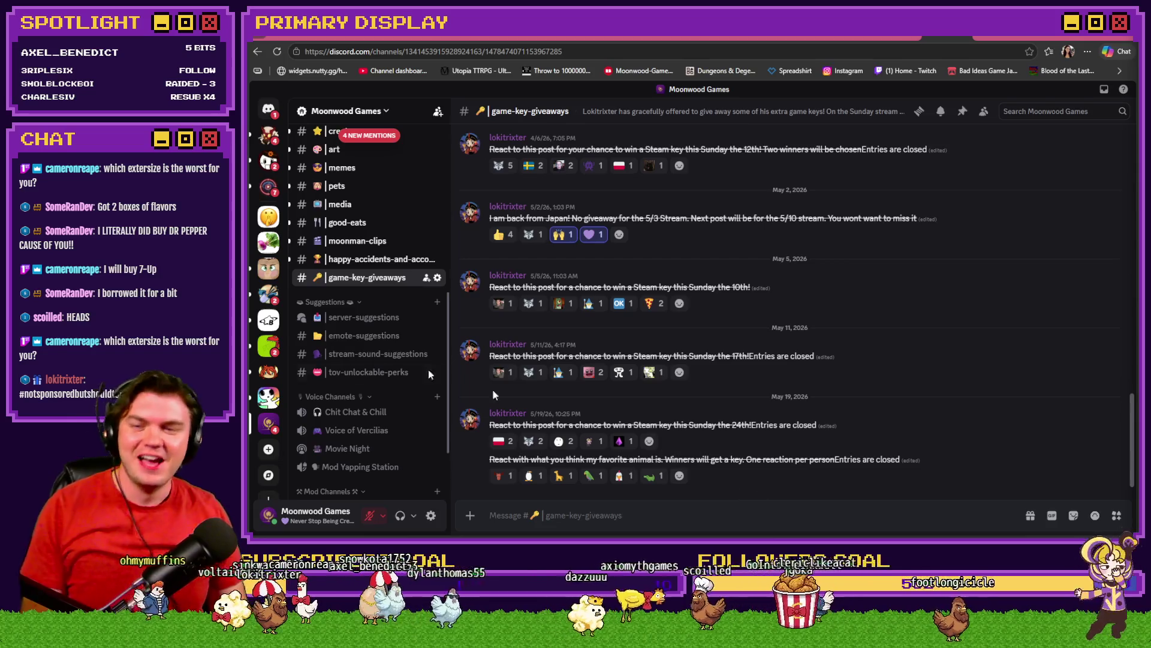
Scroll up #game-key-giveaways to the May 19 favorite-animal giveaway post
{"action": "scroll", "coordinate": [355, 354], "scroll_direction": "up", "scroll_amount": 4}
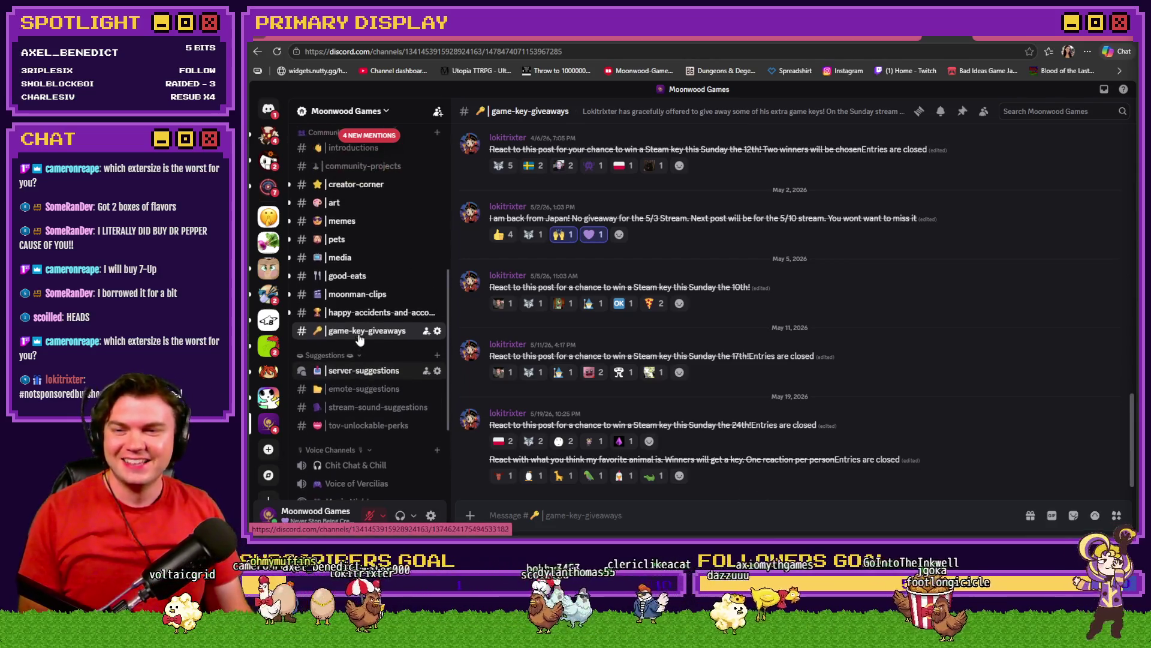
Open #creator-corner and read the attached battle-log screenshot enlarged, then close it
{"action": "scroll", "coordinate": [360, 322], "scroll_direction": "down", "scroll_amount": 2}
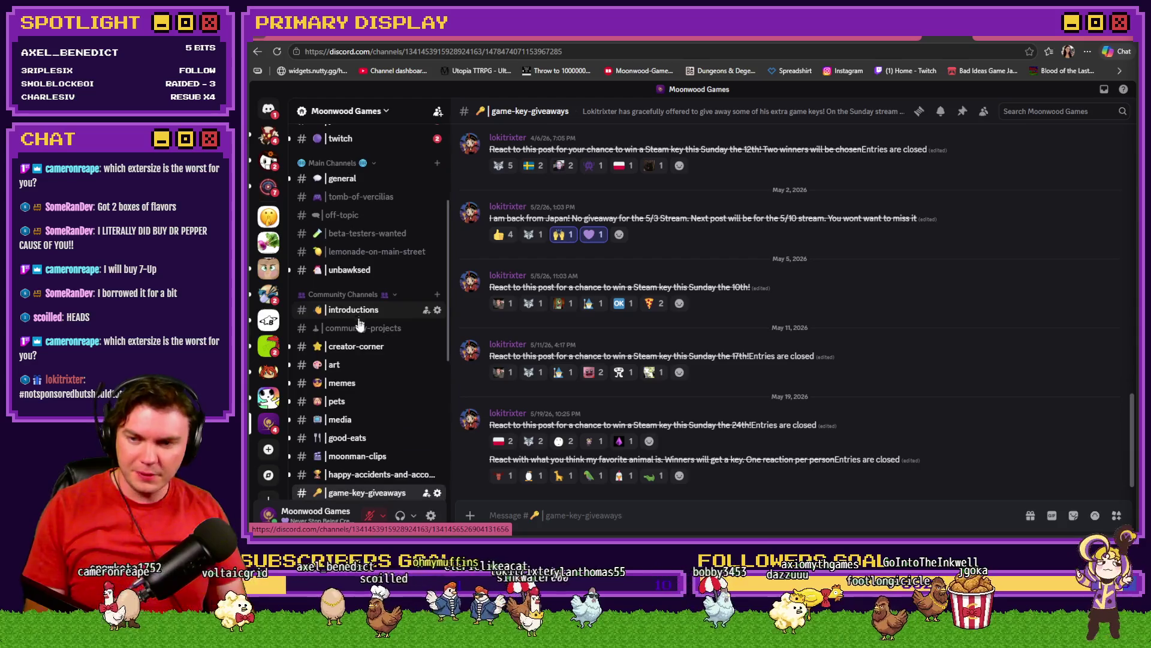
{"action": "left_click", "coordinate": [369, 348]}
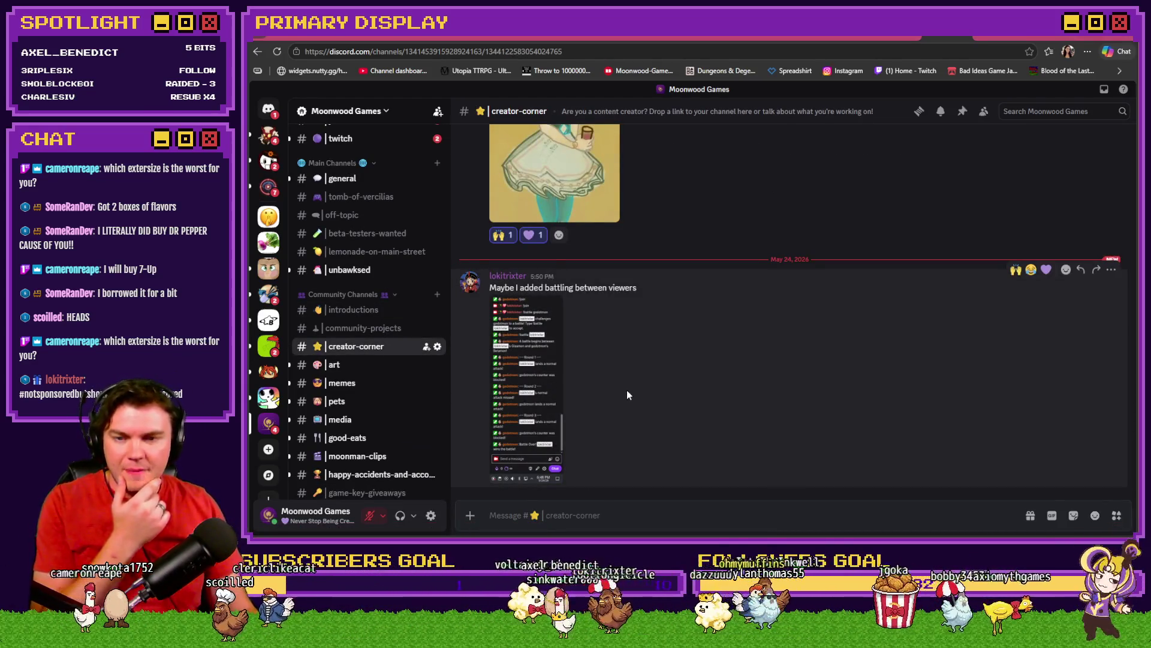
{"action": "left_click", "coordinate": [534, 396]}
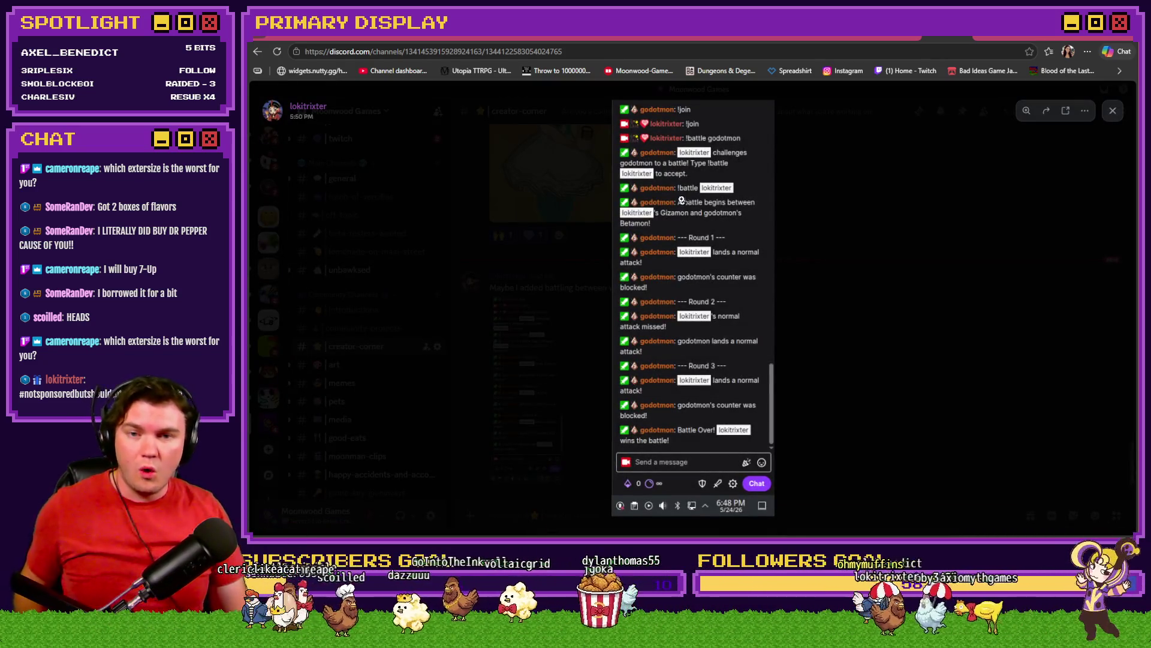
{"action": "left_click", "coordinate": [683, 201]}
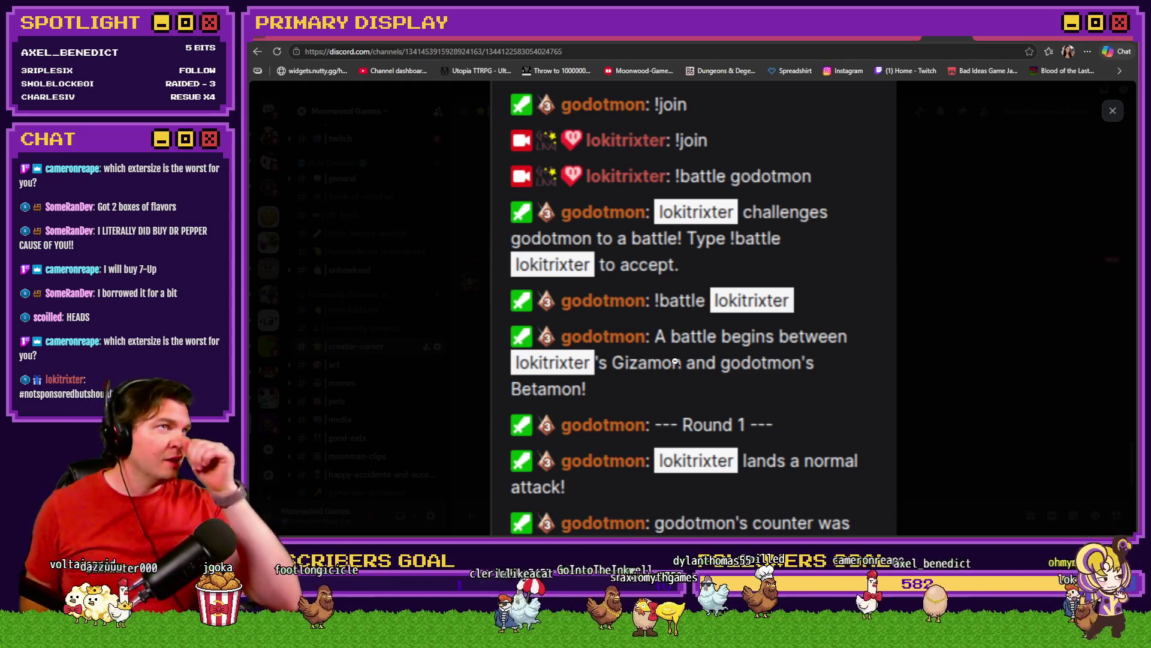
{"action": "scroll", "coordinate": [674, 359], "scroll_direction": "down", "scroll_amount": 1}
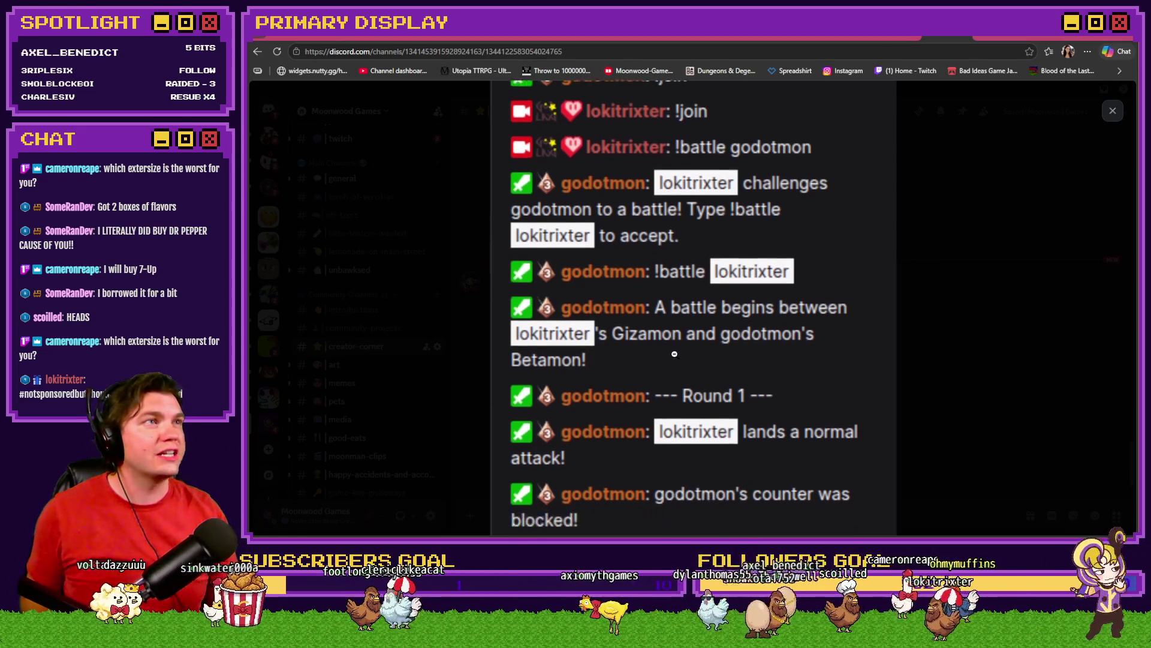
{"action": "scroll", "coordinate": [674, 358], "scroll_direction": "down", "scroll_amount": 5}
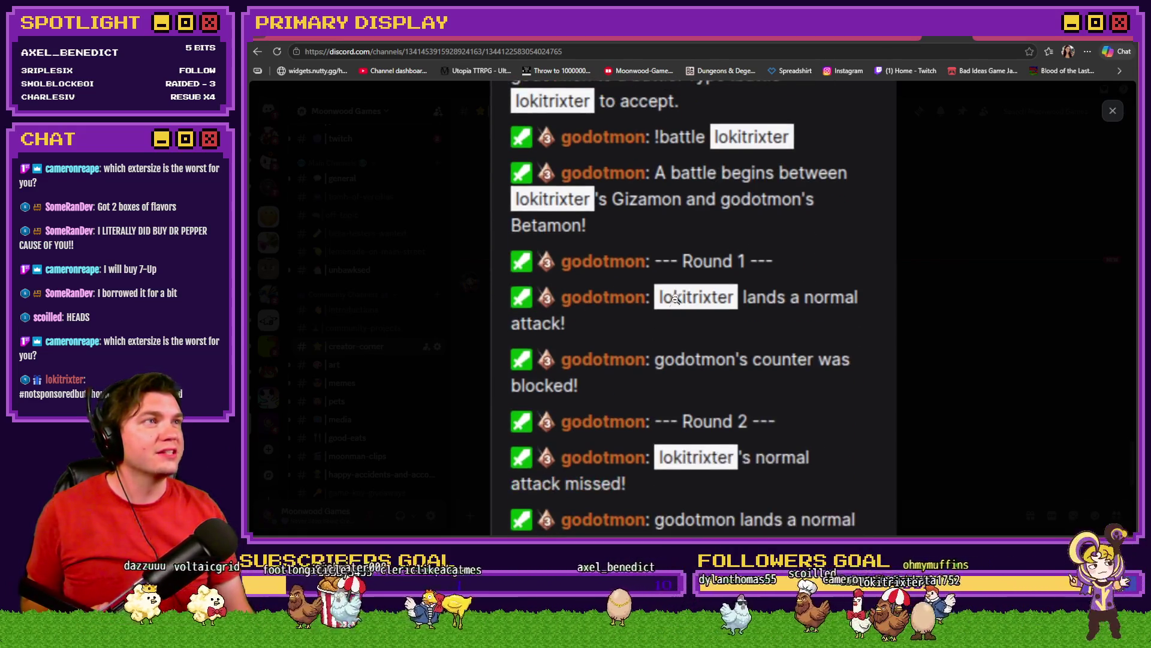
{"action": "scroll", "coordinate": [669, 309], "scroll_direction": "down", "scroll_amount": 2}
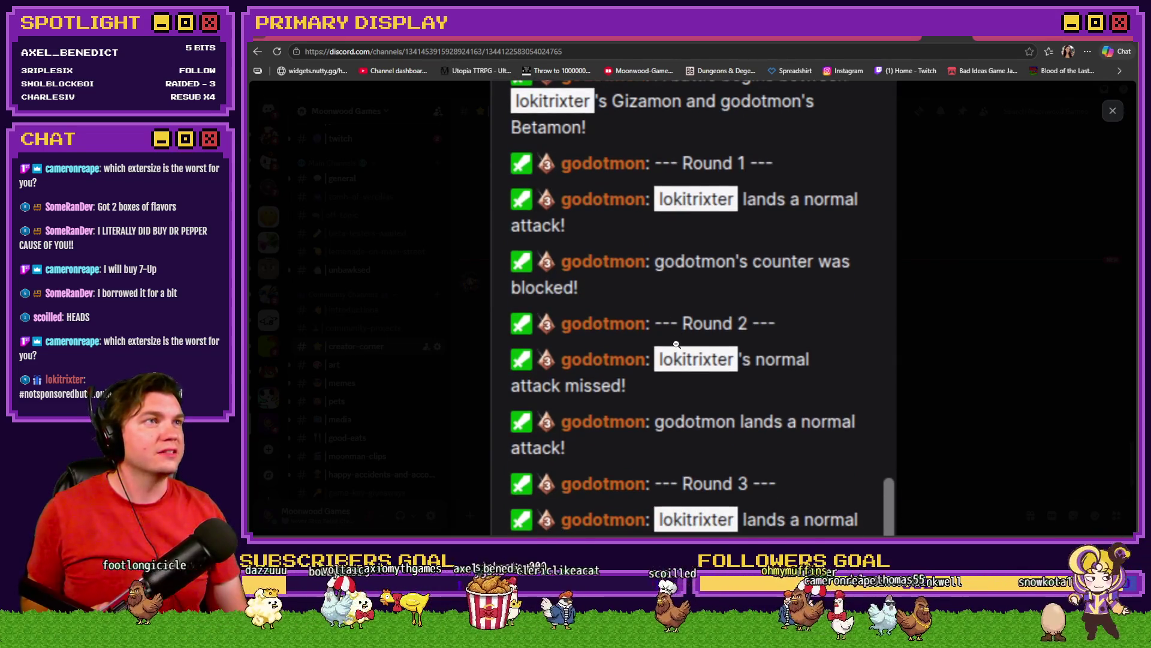
{"action": "scroll", "coordinate": [678, 326], "scroll_direction": "down", "scroll_amount": 1}
{"action": "scroll", "coordinate": [681, 326], "scroll_direction": "down", "scroll_amount": 1}
{"action": "scroll", "coordinate": [677, 327], "scroll_direction": "down", "scroll_amount": 2}
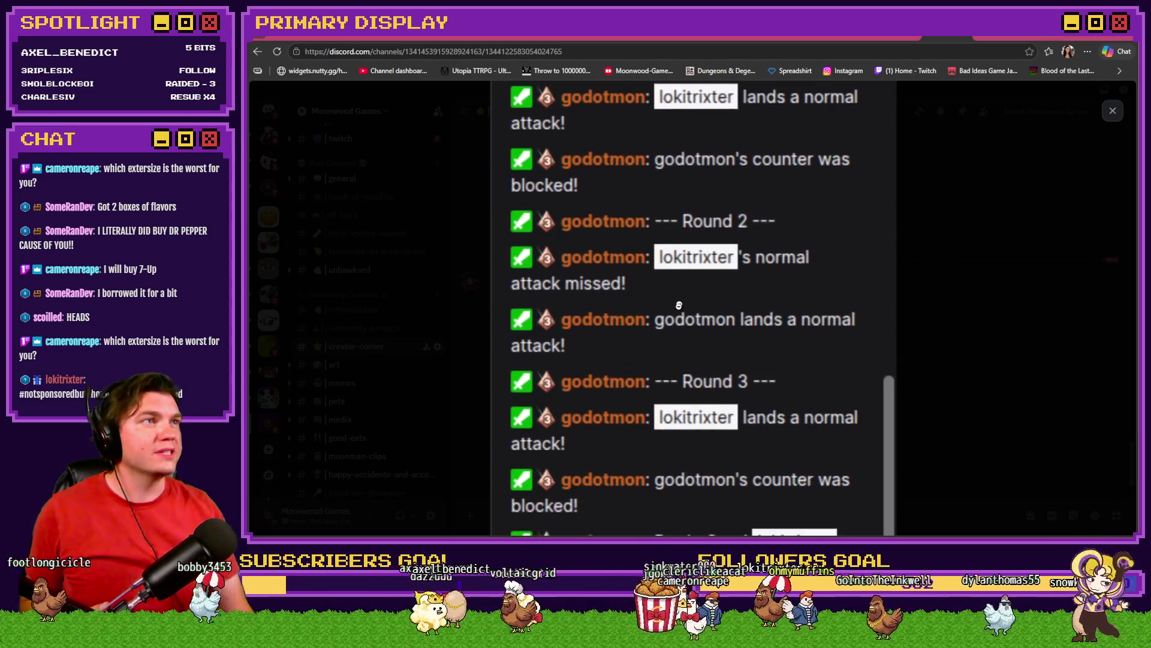
{"action": "scroll", "coordinate": [678, 327], "scroll_direction": "down", "scroll_amount": 5}
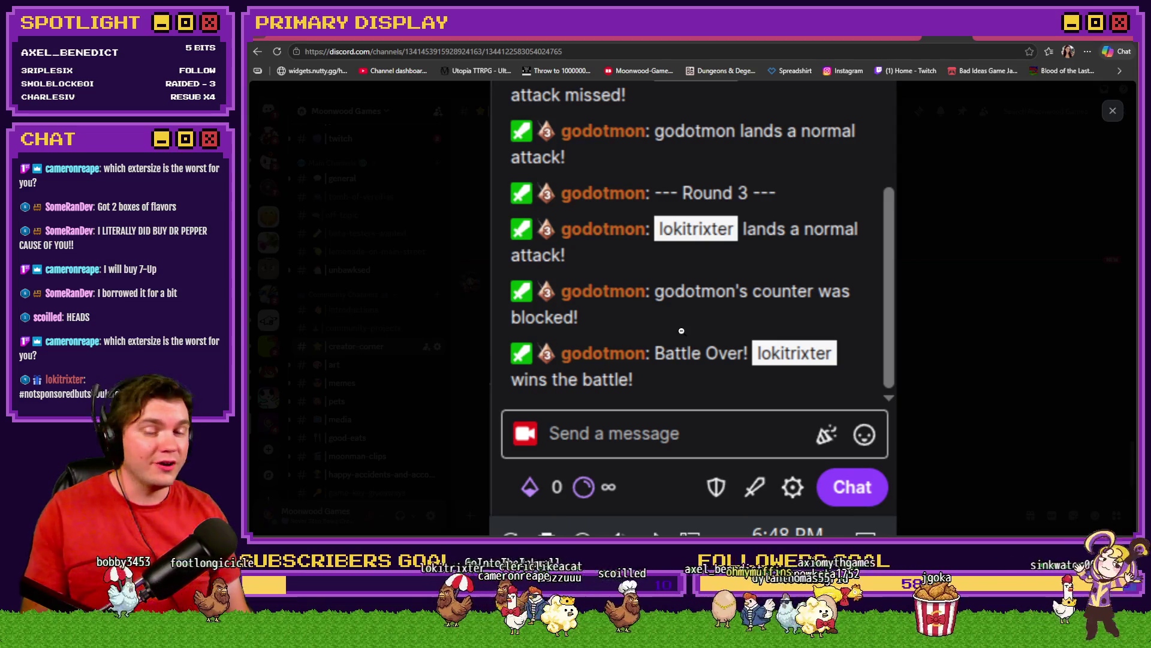
{"action": "key", "text": "Escape"}
React to the battling post with a purple heart, then re-view its screenshot zoomed in
{"action": "scroll", "coordinate": [1007, 296], "scroll_direction": "down", "scroll_amount": 1}
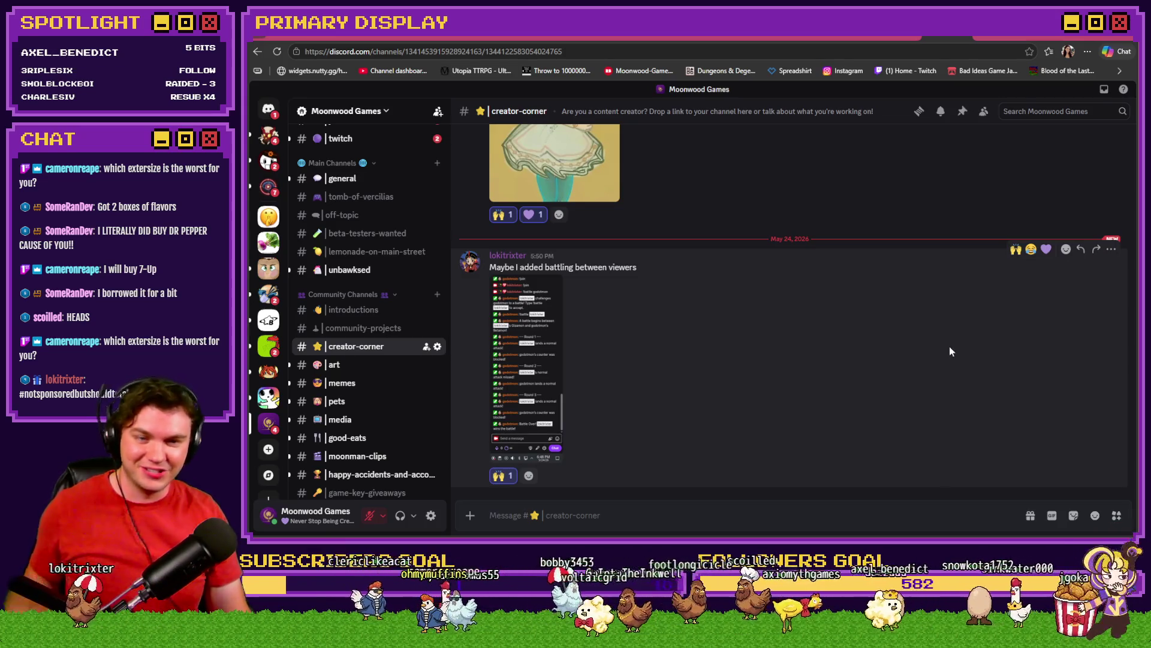
{"action": "left_click", "coordinate": [1046, 248]}
{"action": "left_click", "coordinate": [508, 335]}
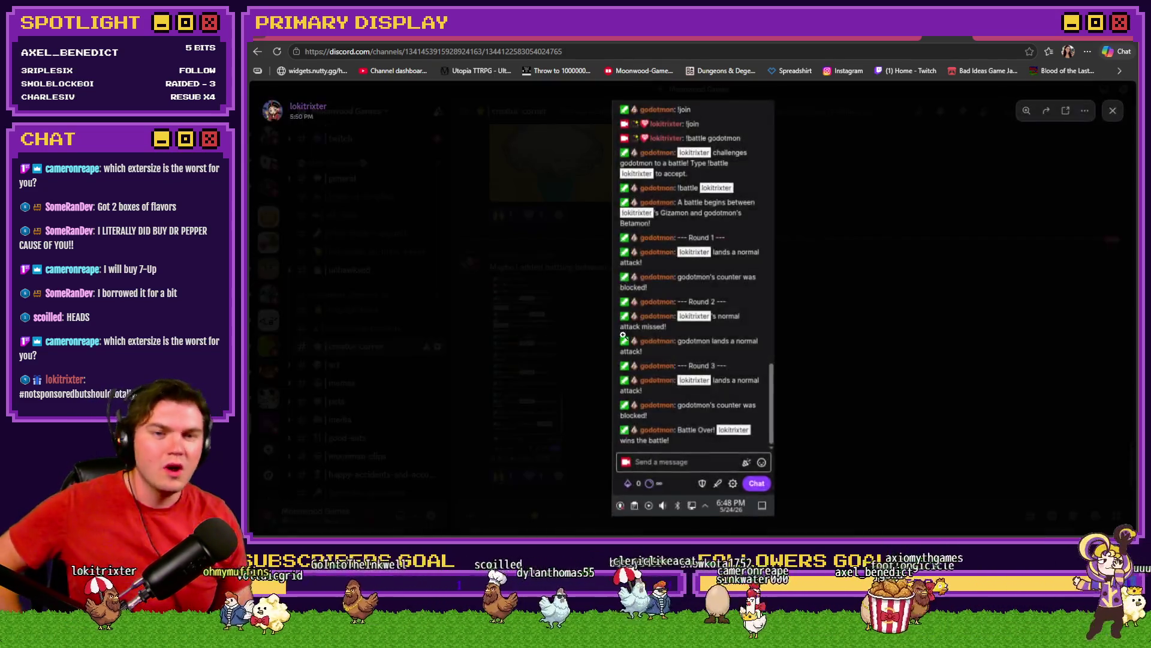
{"action": "left_click", "coordinate": [684, 311]}
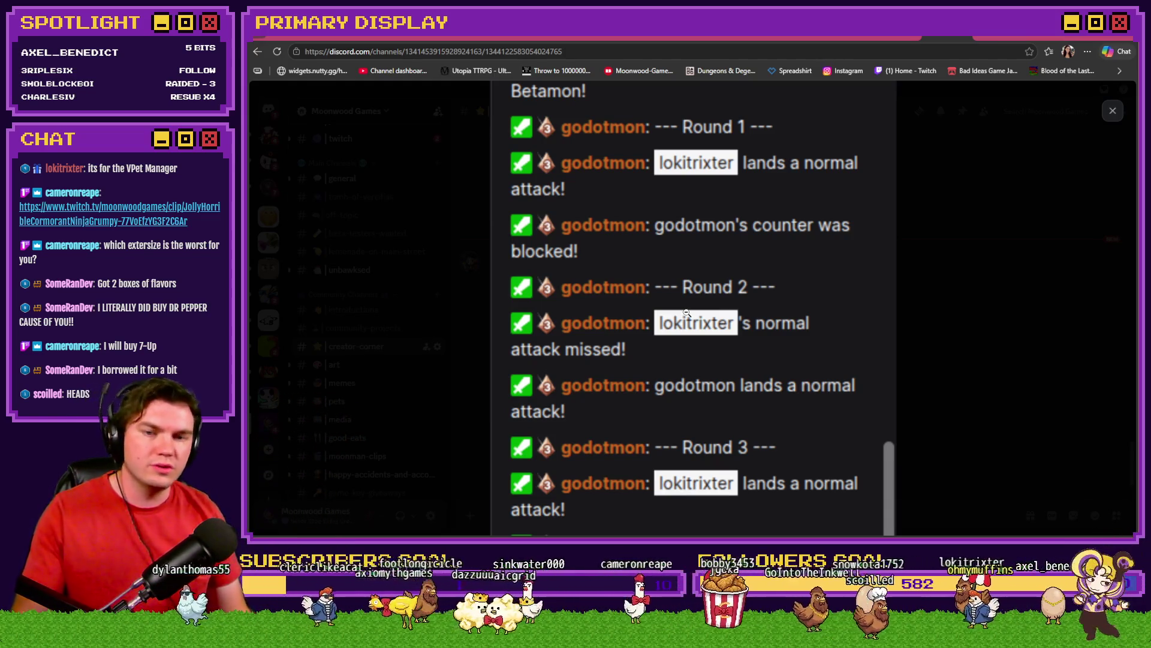
{"action": "left_click", "coordinate": [963, 316]}
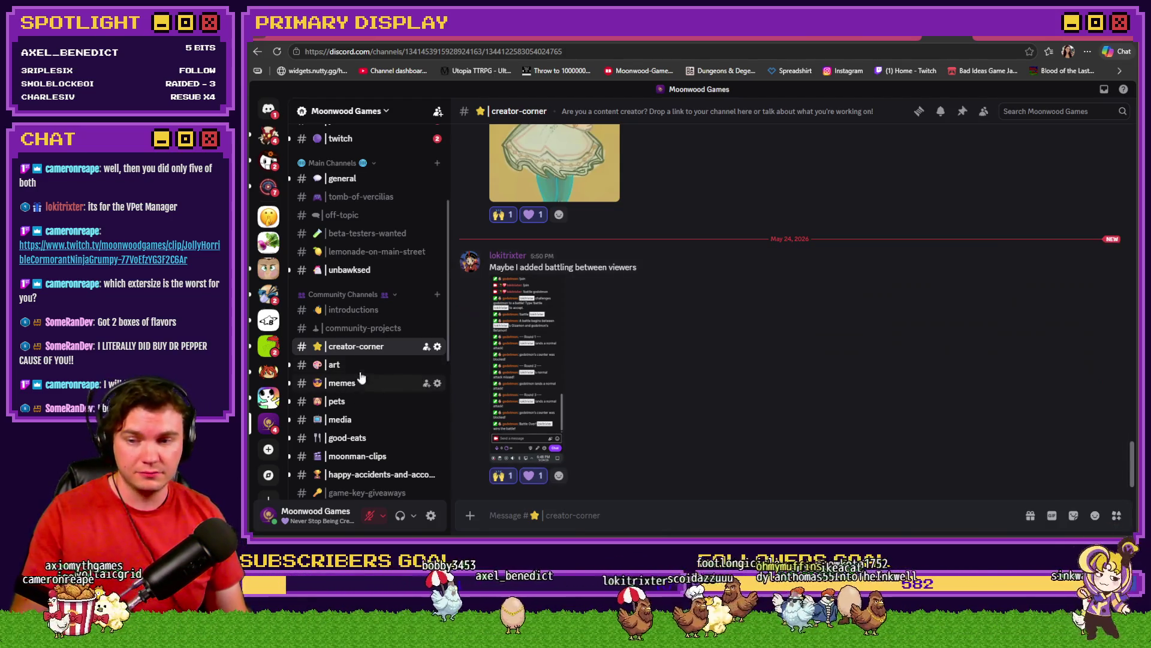
In #art, react to the forwarded artwork with 🙌 raised hands and a 💜 purple heart
{"action": "left_click", "coordinate": [355, 365]}
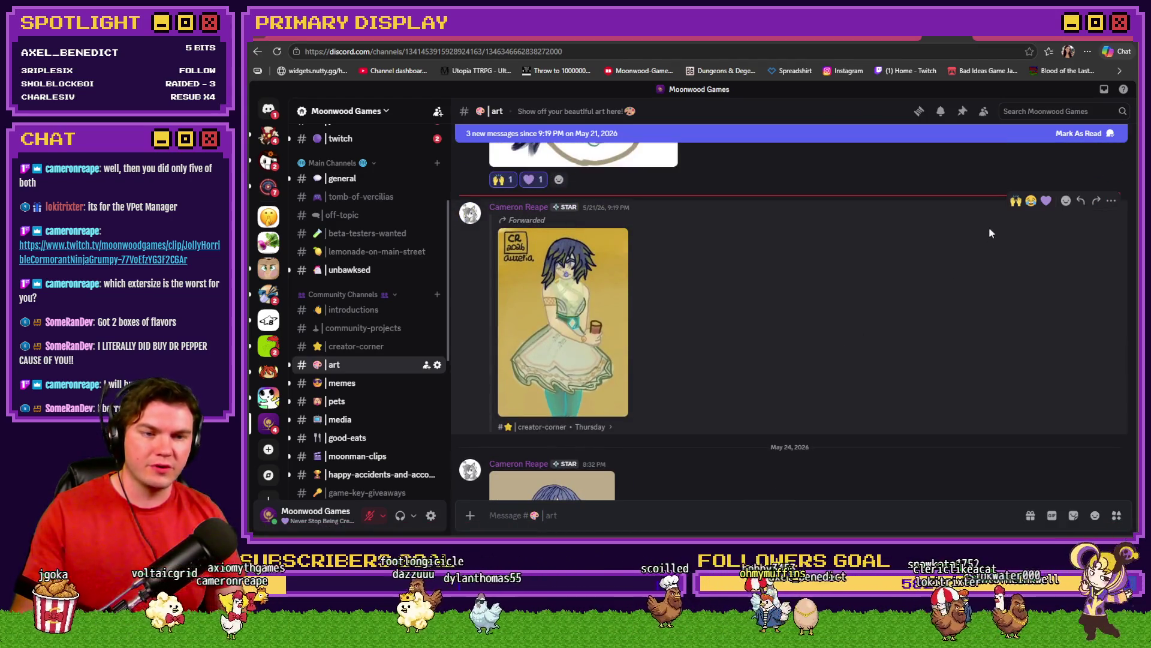
{"action": "left_click", "coordinate": [1031, 201]}
{"action": "left_click", "coordinate": [1031, 201]}
{"action": "left_click", "coordinate": [1046, 201]}
View the green-haired 8:32 PM artwork full size twice, then enlarge the forwarded yellow-background artwork
{"action": "scroll", "coordinate": [756, 323], "scroll_direction": "down", "scroll_amount": 2}
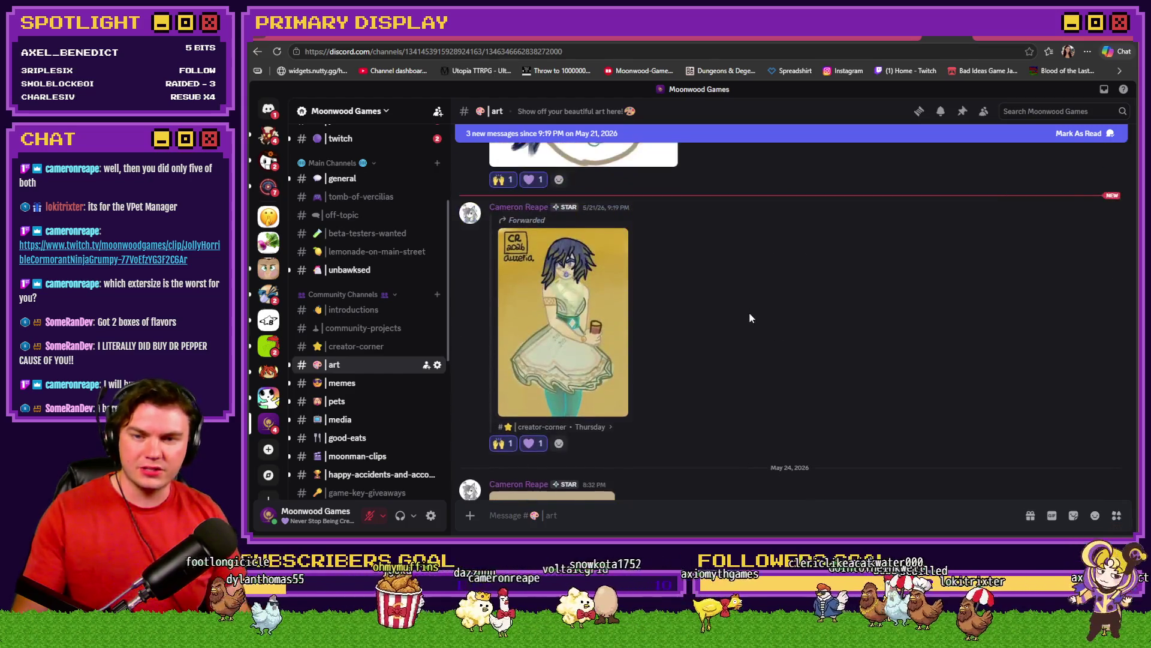
{"action": "scroll", "coordinate": [737, 336], "scroll_direction": "down", "scroll_amount": 3}
{"action": "left_click", "coordinate": [550, 375]}
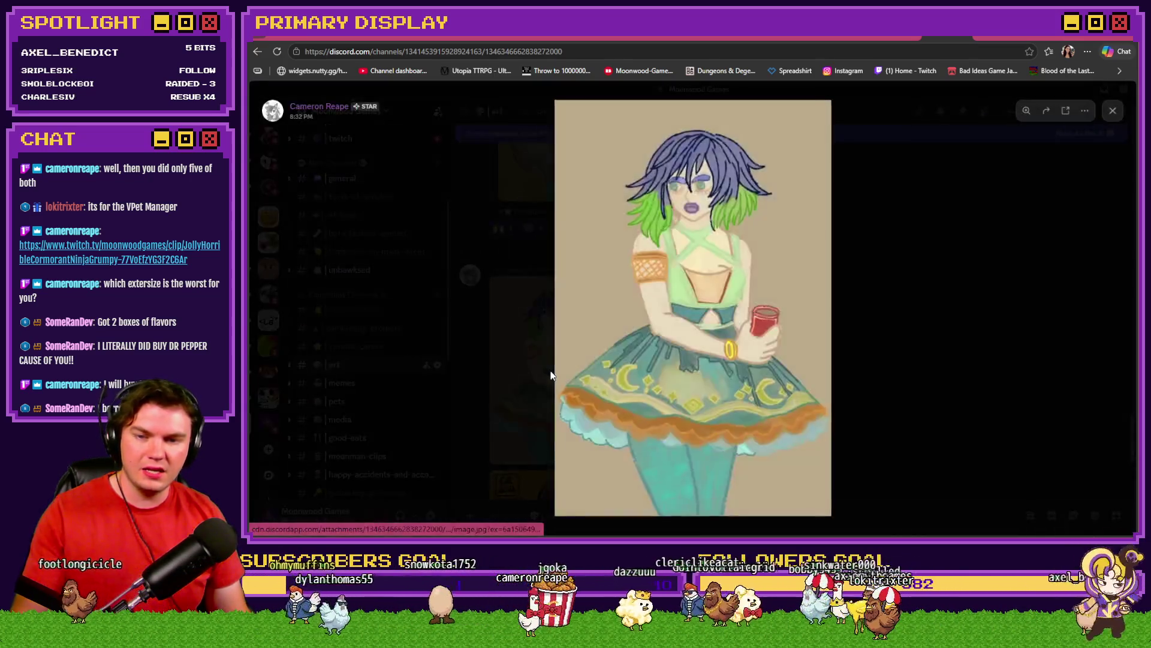
{"action": "key", "text": "Escape"}
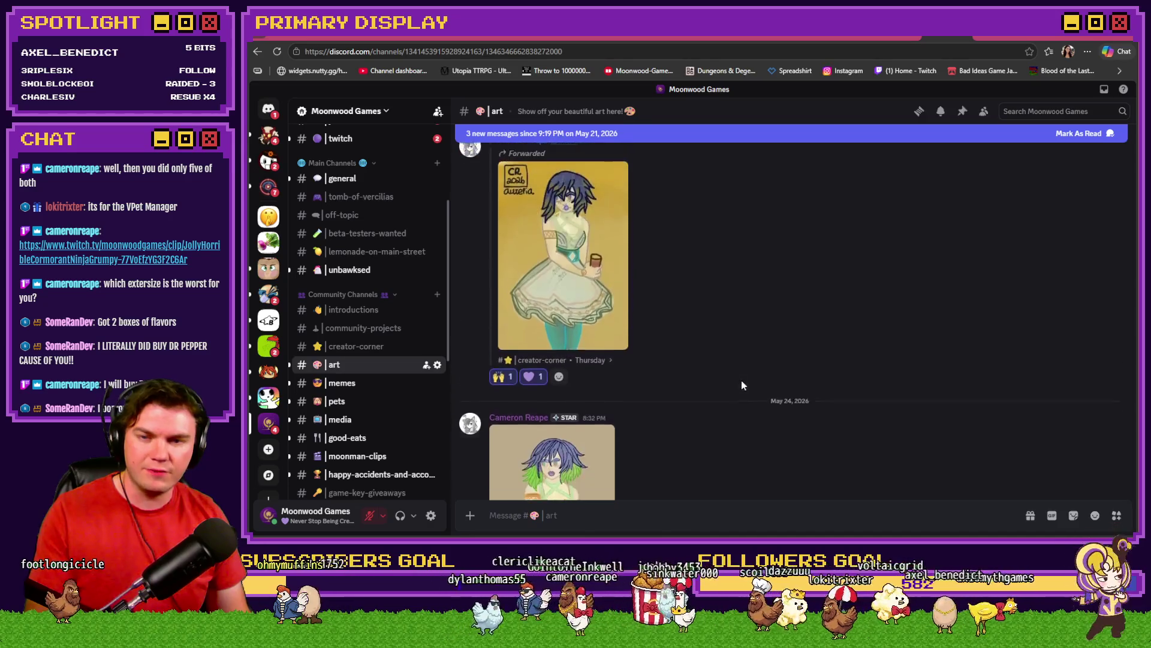
{"action": "scroll", "coordinate": [724, 379], "scroll_direction": "down", "scroll_amount": 3}
{"action": "left_click", "coordinate": [587, 370]}
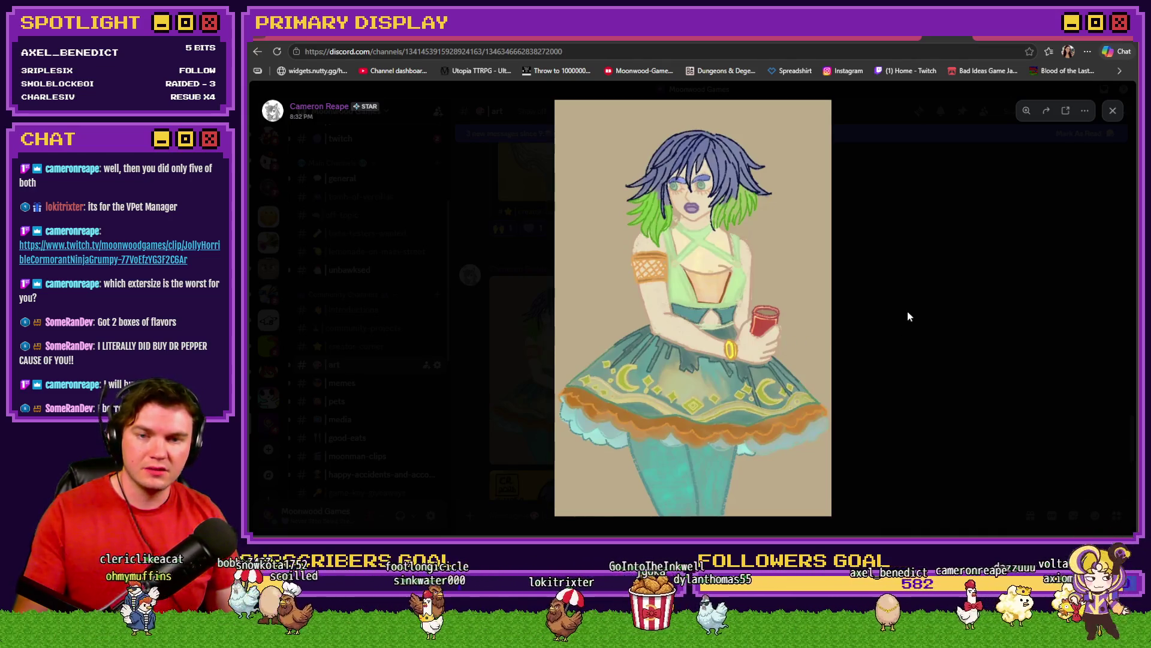
{"action": "left_click", "coordinate": [926, 279]}
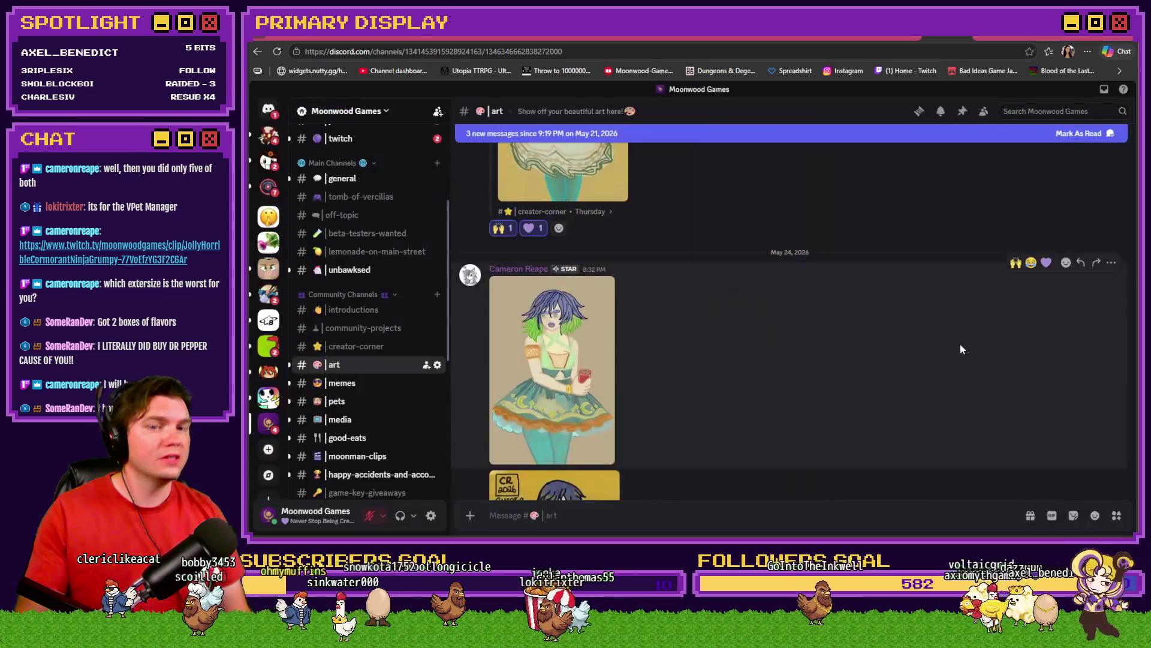
{"action": "scroll", "coordinate": [891, 341], "scroll_direction": "down", "scroll_amount": 3}
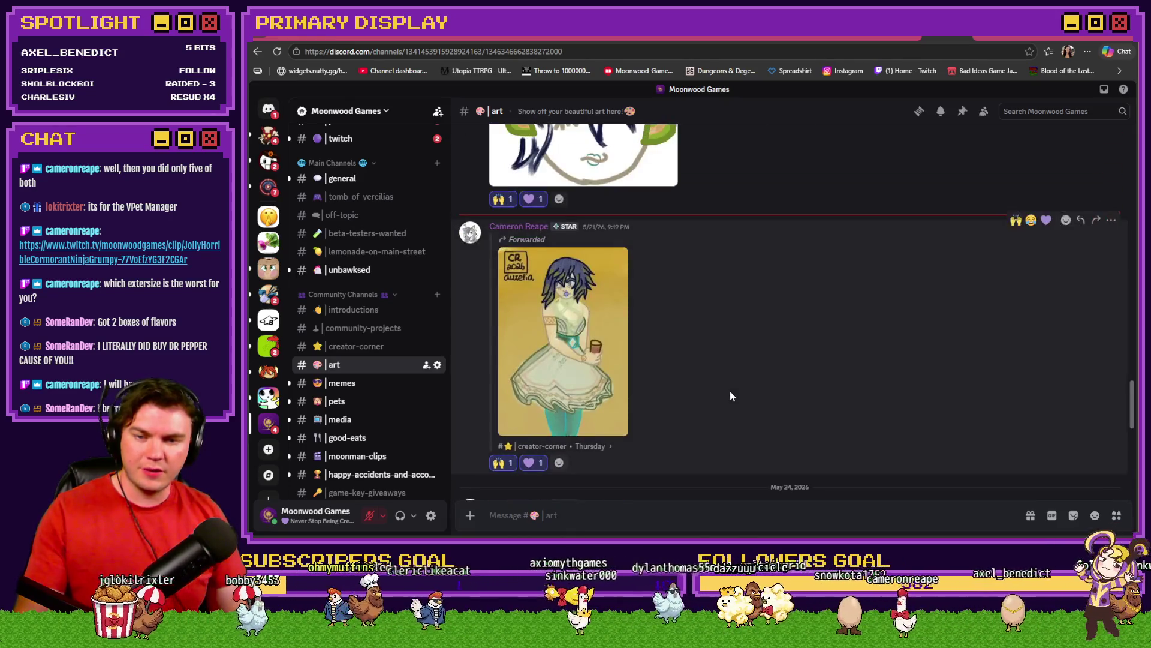
{"action": "left_click", "coordinate": [597, 367]}
{"action": "left_click", "coordinate": [756, 332]}
{"action": "left_click", "coordinate": [757, 331]}
{"action": "left_click", "coordinate": [757, 331]}
{"action": "left_click", "coordinate": [757, 331]}
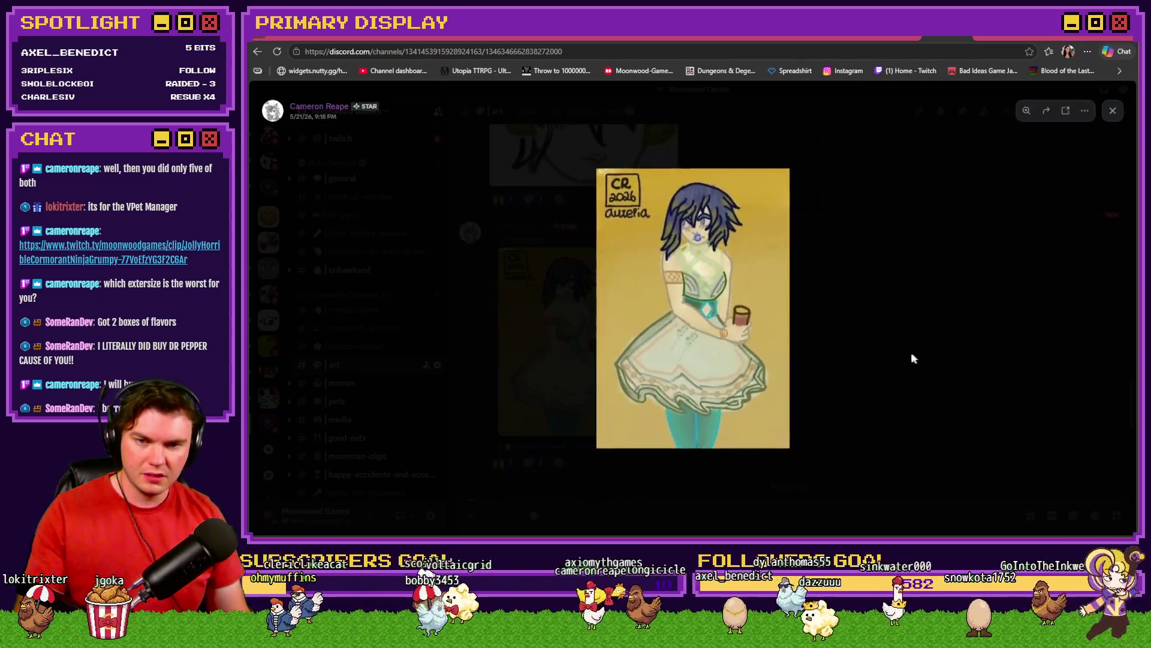
{"action": "left_click", "coordinate": [884, 360]}
{"action": "scroll", "coordinate": [659, 376], "scroll_direction": "up", "scroll_amount": 2}
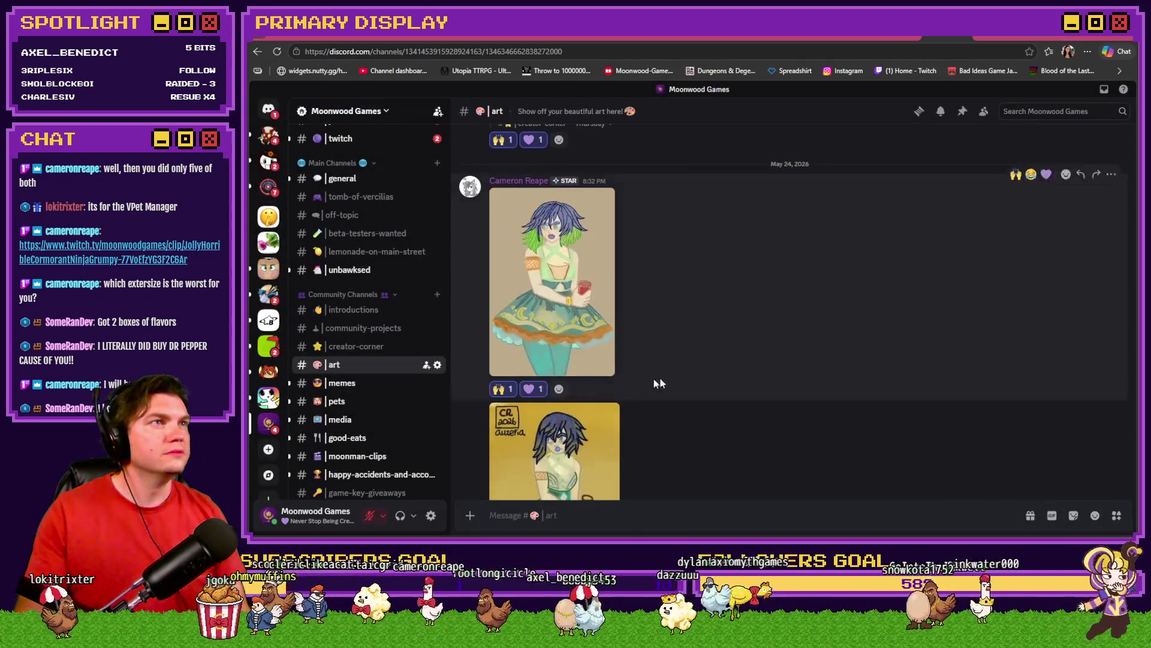
{"action": "left_click", "coordinate": [591, 451]}
{"action": "left_click", "coordinate": [783, 414]}
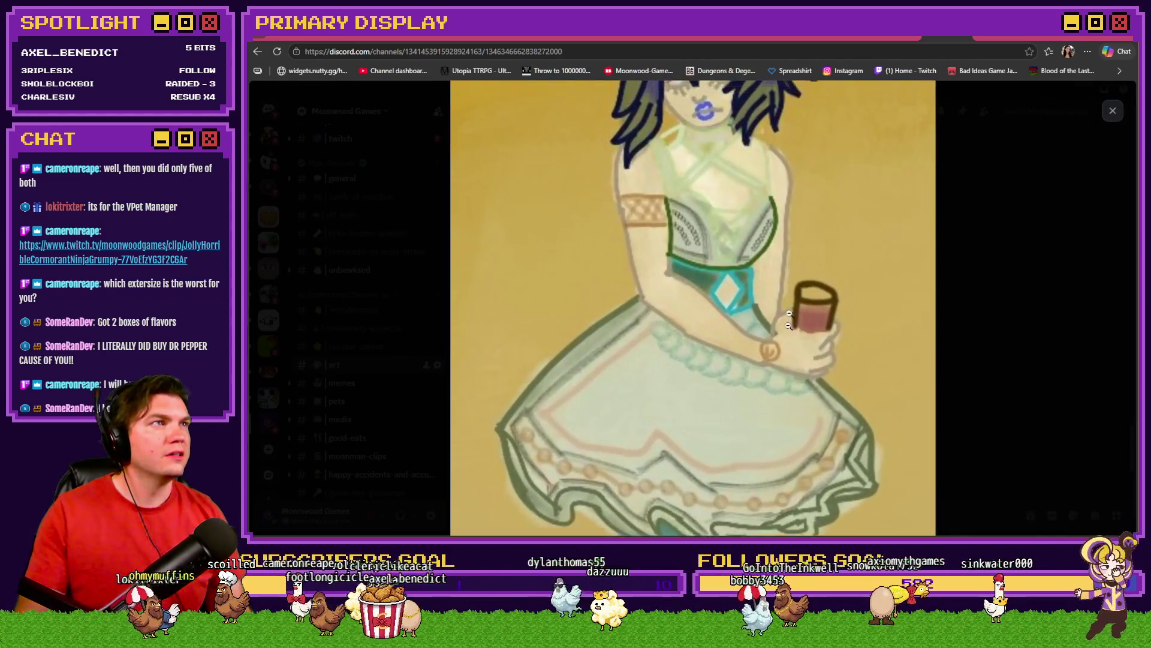
{"action": "left_click", "coordinate": [779, 431]}
{"action": "left_click", "coordinate": [987, 369]}
{"action": "scroll", "coordinate": [782, 424], "scroll_direction": "down", "scroll_amount": 3}
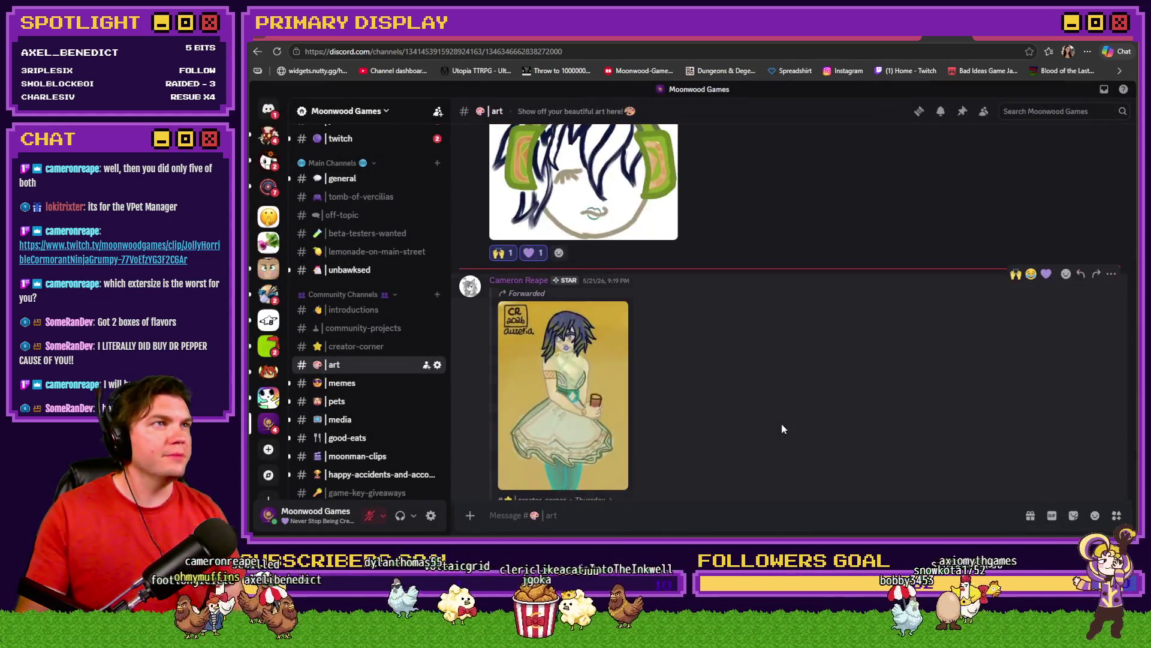
{"action": "scroll", "coordinate": [782, 430], "scroll_direction": "down", "scroll_amount": 2}
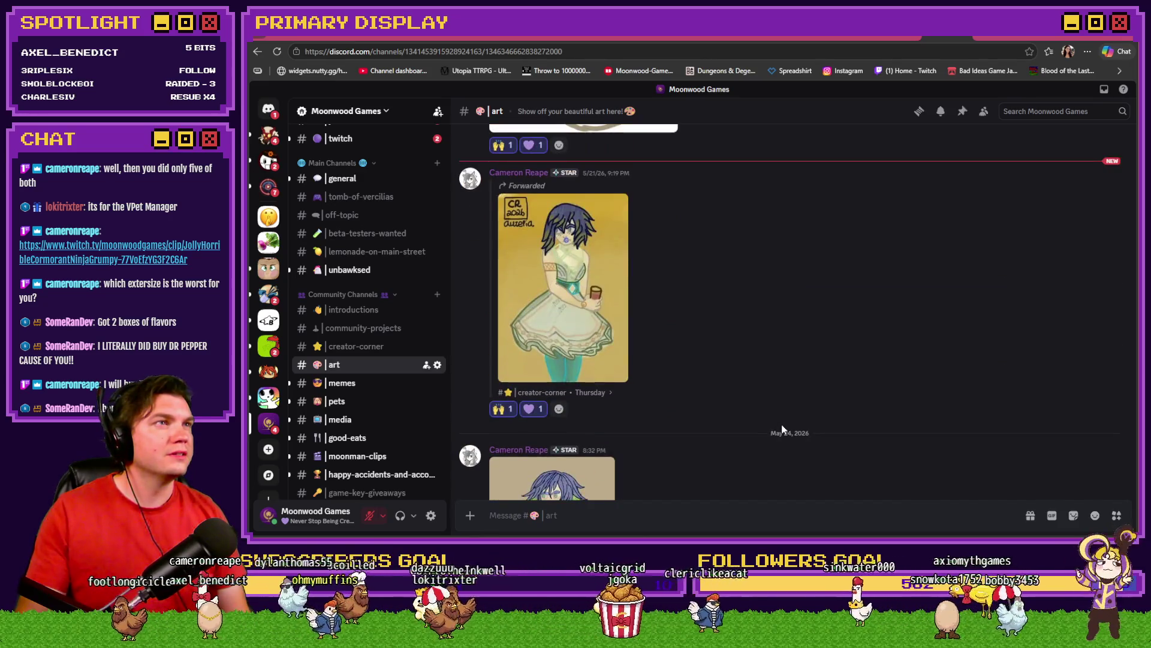
{"action": "scroll", "coordinate": [782, 429], "scroll_direction": "down", "scroll_amount": 2}
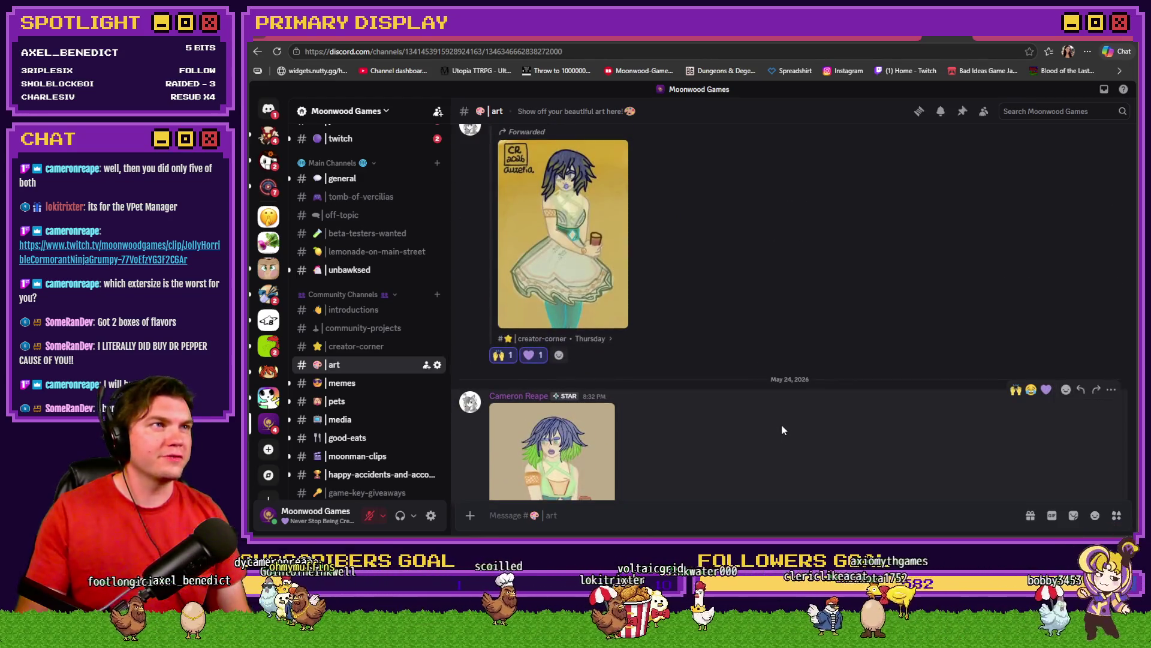
{"action": "scroll", "coordinate": [782, 429], "scroll_direction": "down", "scroll_amount": 5}
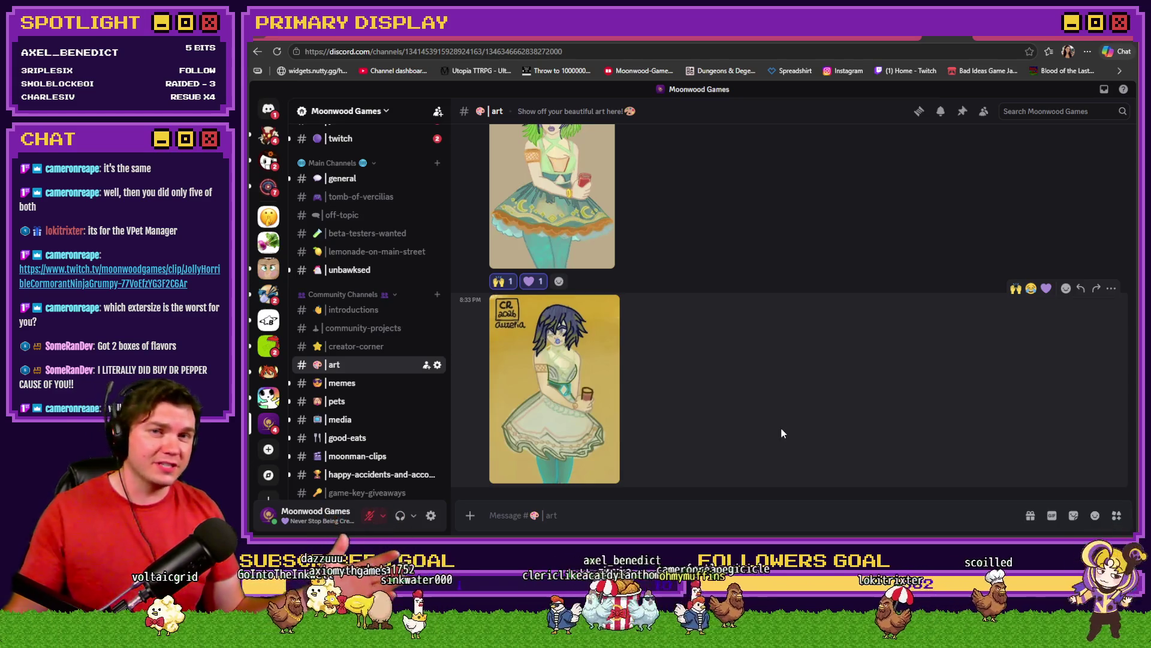
{"action": "scroll", "coordinate": [777, 441], "scroll_direction": "down", "scroll_amount": 2}
{"action": "scroll", "coordinate": [775, 448], "scroll_direction": "up", "scroll_amount": 2}
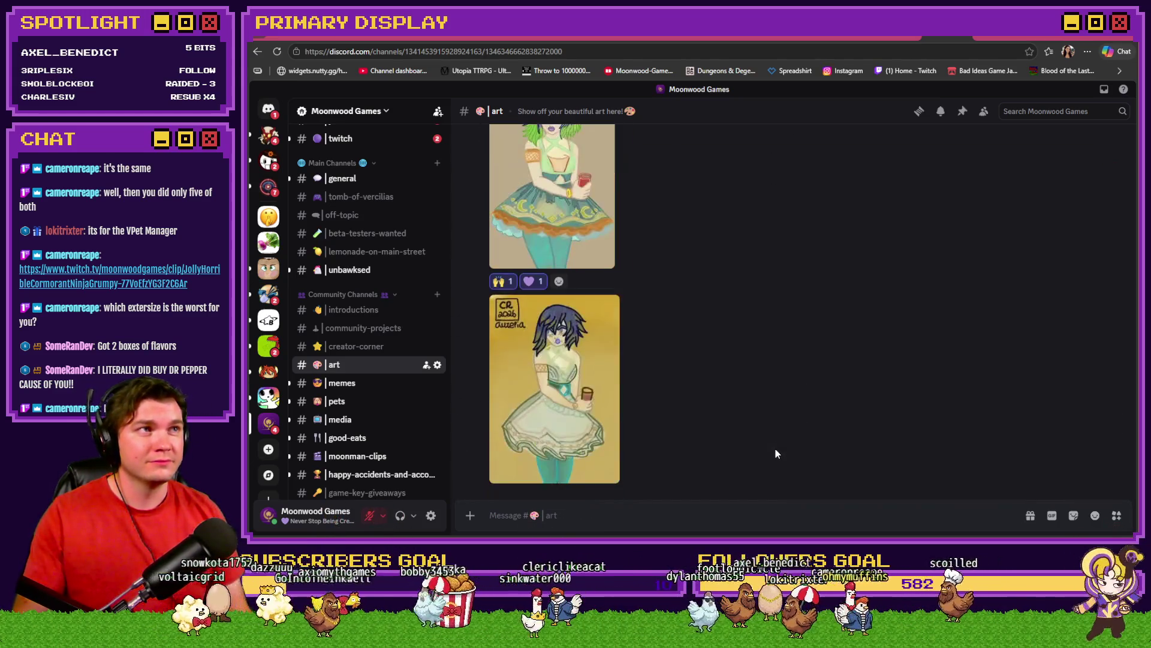
{"action": "scroll", "coordinate": [775, 449], "scroll_direction": "down", "scroll_amount": 2}
{"action": "scroll", "coordinate": [775, 449], "scroll_direction": "up", "scroll_amount": 4}
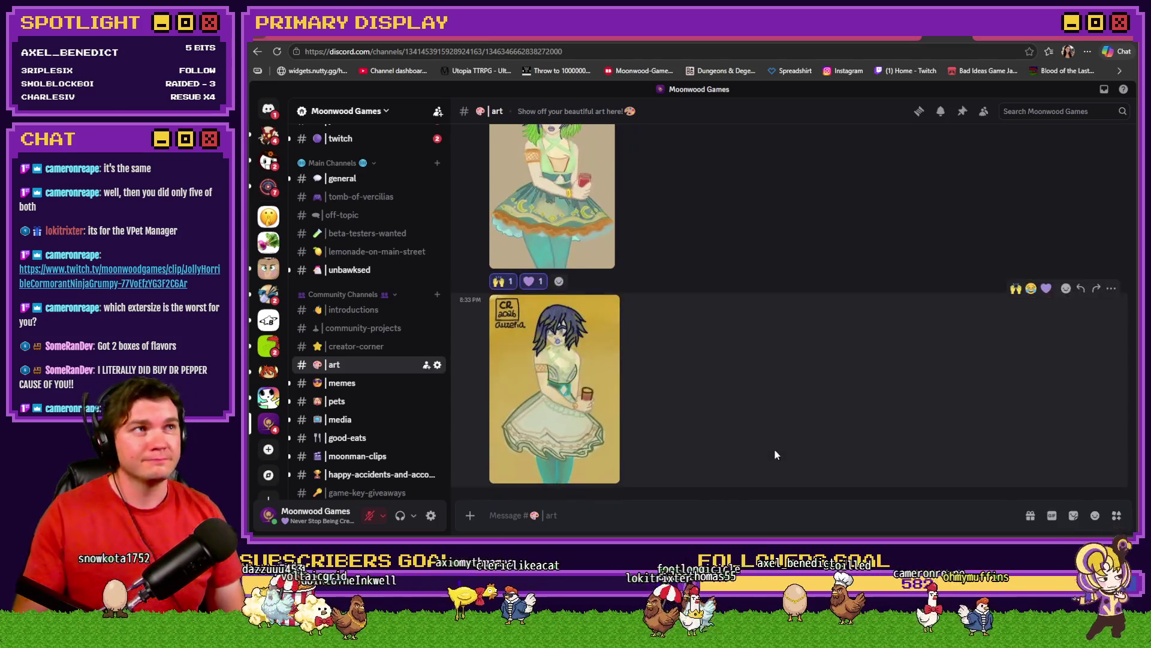
Open the green-haired 8:32 PM artwork full size, then close the viewer back to #art
{"action": "left_click", "coordinate": [608, 339]}
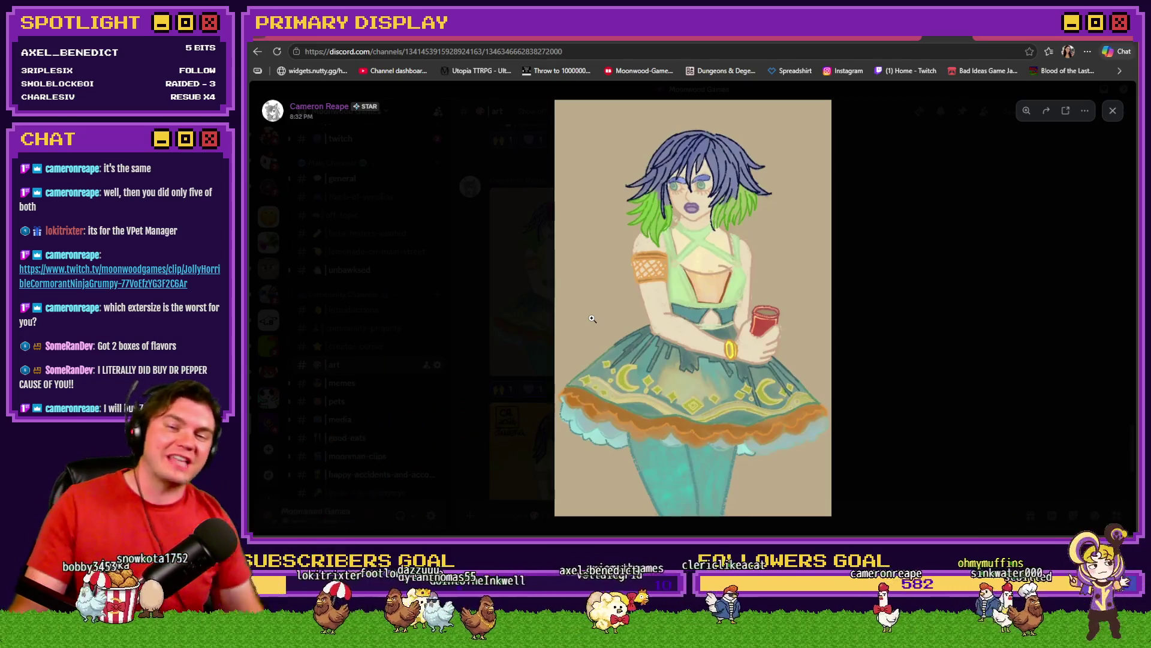
{"action": "left_click", "coordinate": [918, 327]}
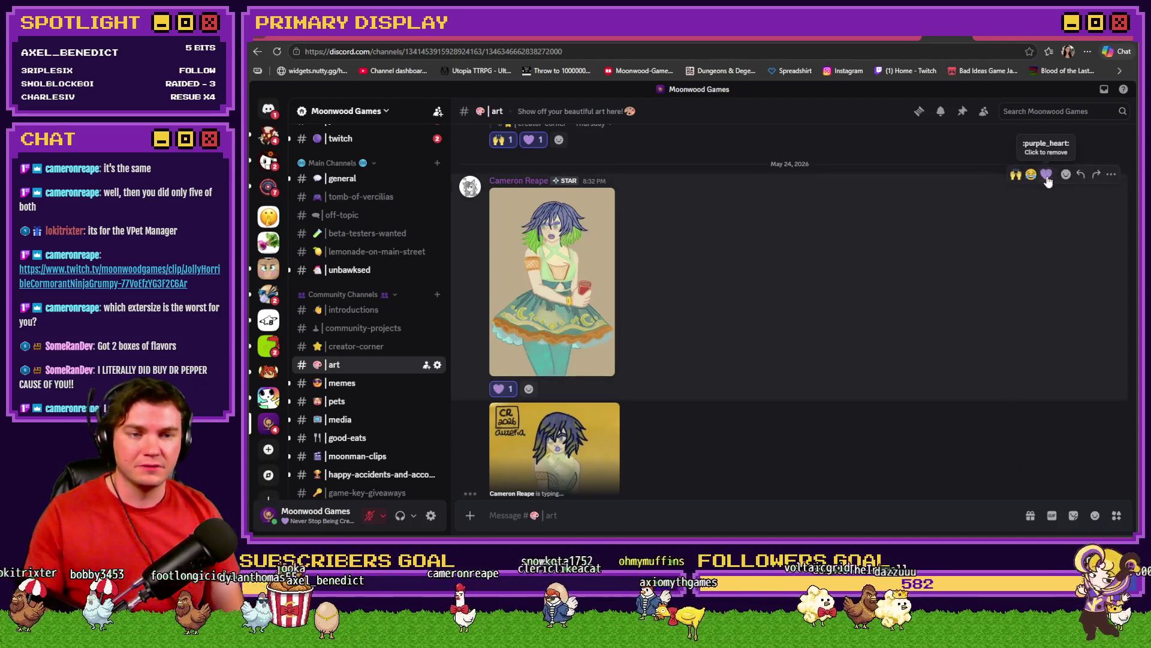
{"action": "scroll", "coordinate": [948, 341], "scroll_direction": "down", "scroll_amount": 2}
{"action": "scroll", "coordinate": [948, 336], "scroll_direction": "up", "scroll_amount": 2}
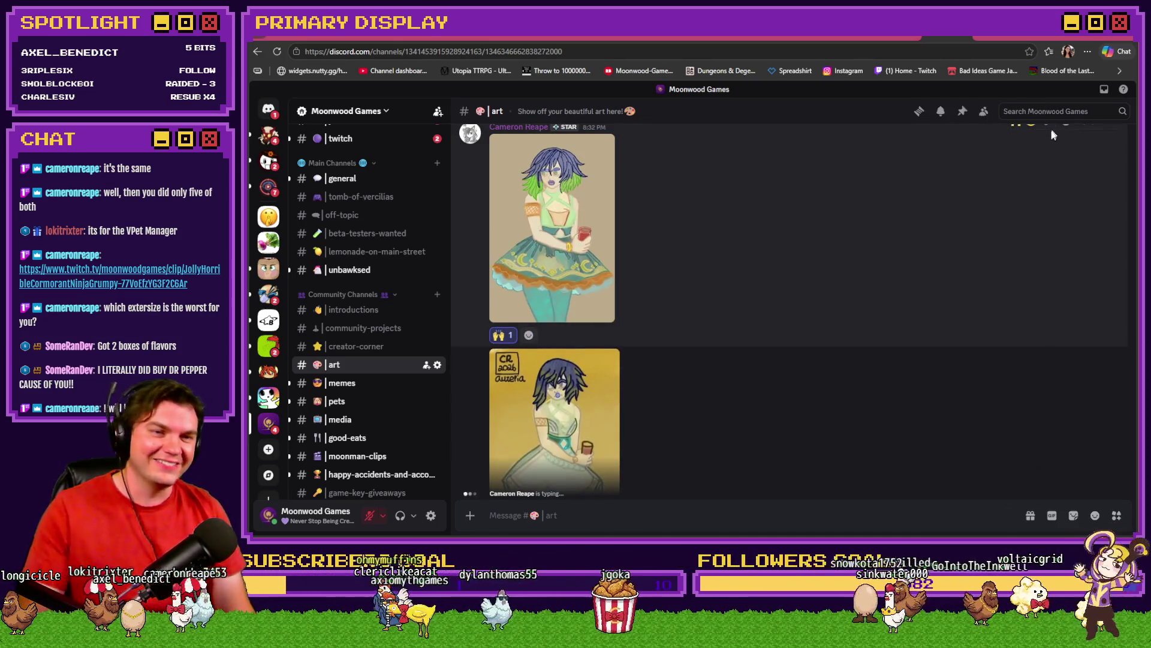
Add a 😂 reaction to the 'They're the same picture' GIF, then go to #general
{"action": "scroll", "coordinate": [1039, 171], "scroll_direction": "up", "scroll_amount": 1}
{"action": "mouse_move", "coordinate": [1046, 181]}
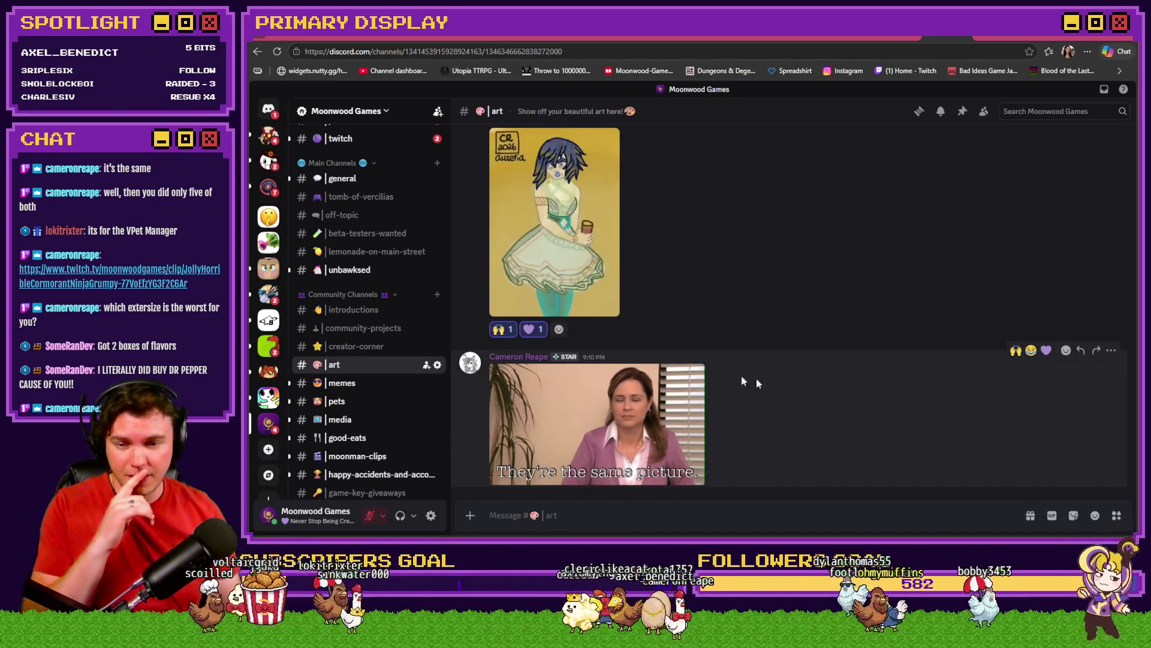
{"action": "left_click", "coordinate": [1030, 349]}
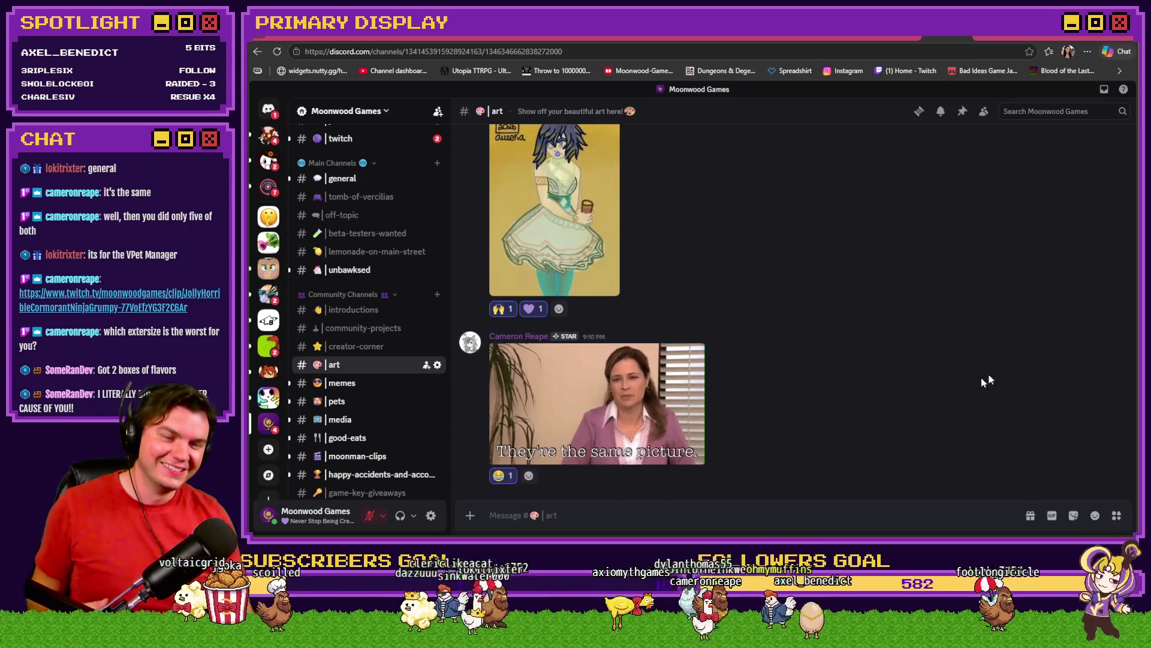
{"action": "left_click", "coordinate": [340, 178]}
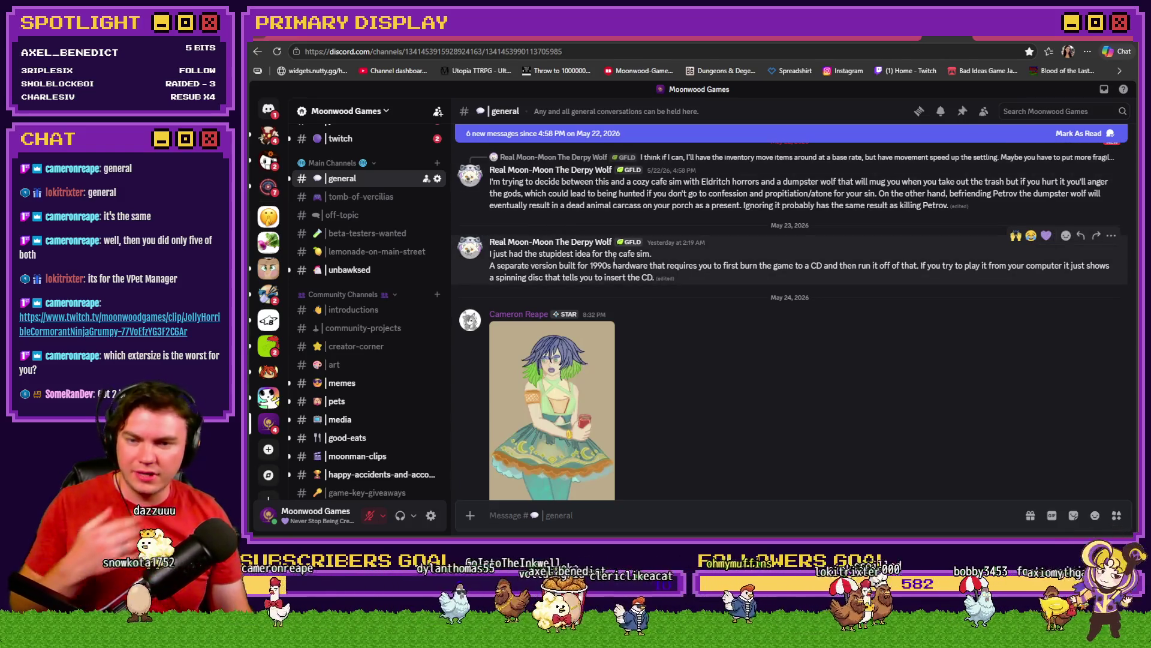
View the Guardians of the Galaxy screenshot full size, then give it a 🙌 raised-hands reaction
{"action": "scroll", "coordinate": [656, 274], "scroll_direction": "down", "scroll_amount": 6}
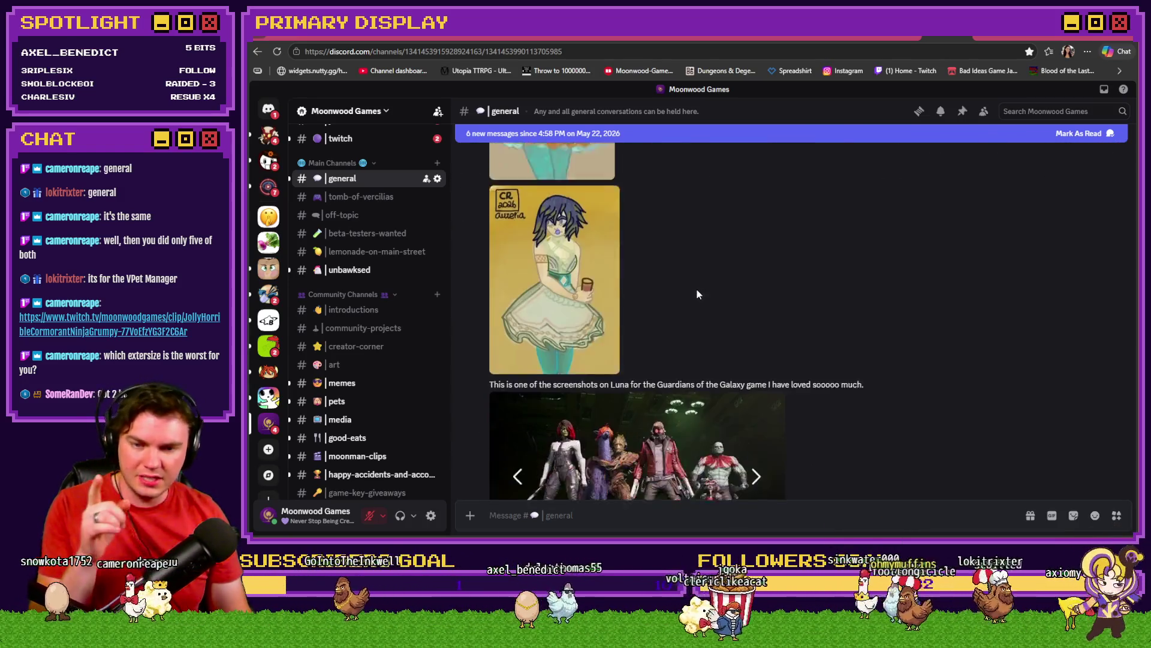
{"action": "scroll", "coordinate": [696, 290], "scroll_direction": "down", "scroll_amount": 3}
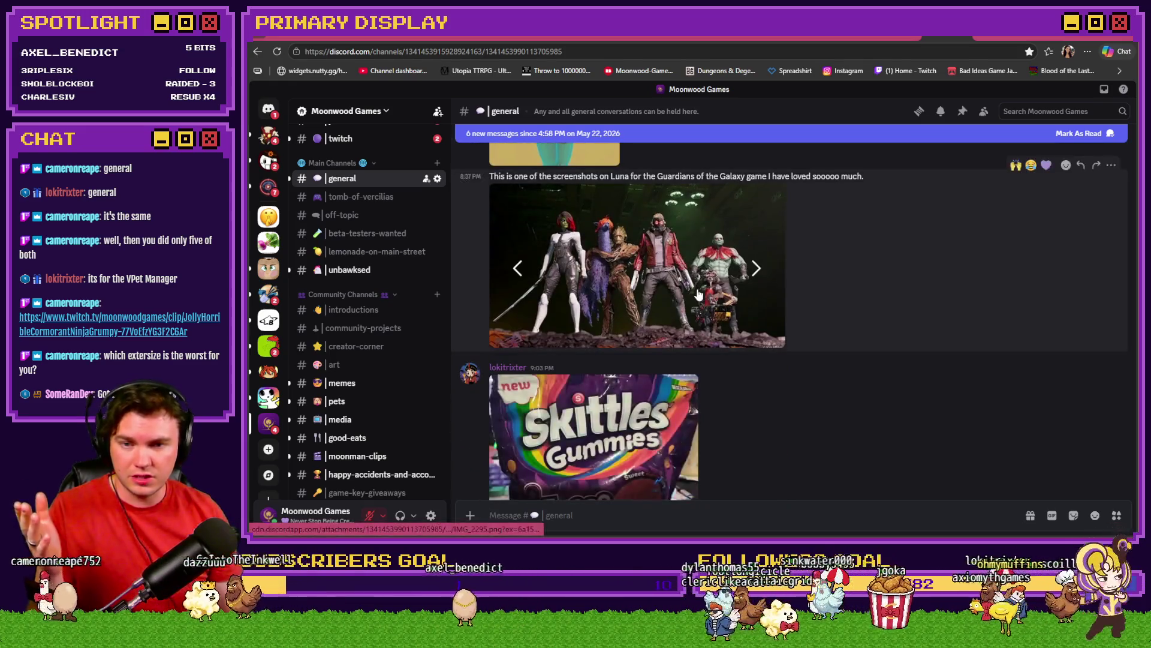
{"action": "left_click", "coordinate": [698, 293]}
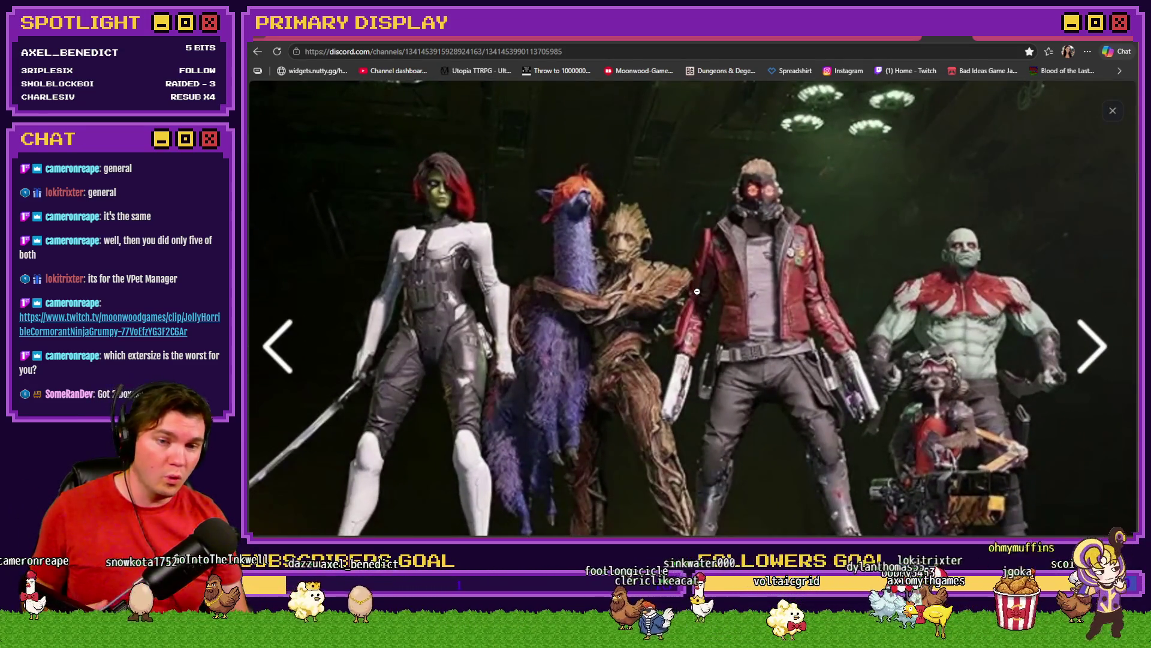
{"action": "scroll", "coordinate": [697, 292], "scroll_direction": "down", "scroll_amount": 1}
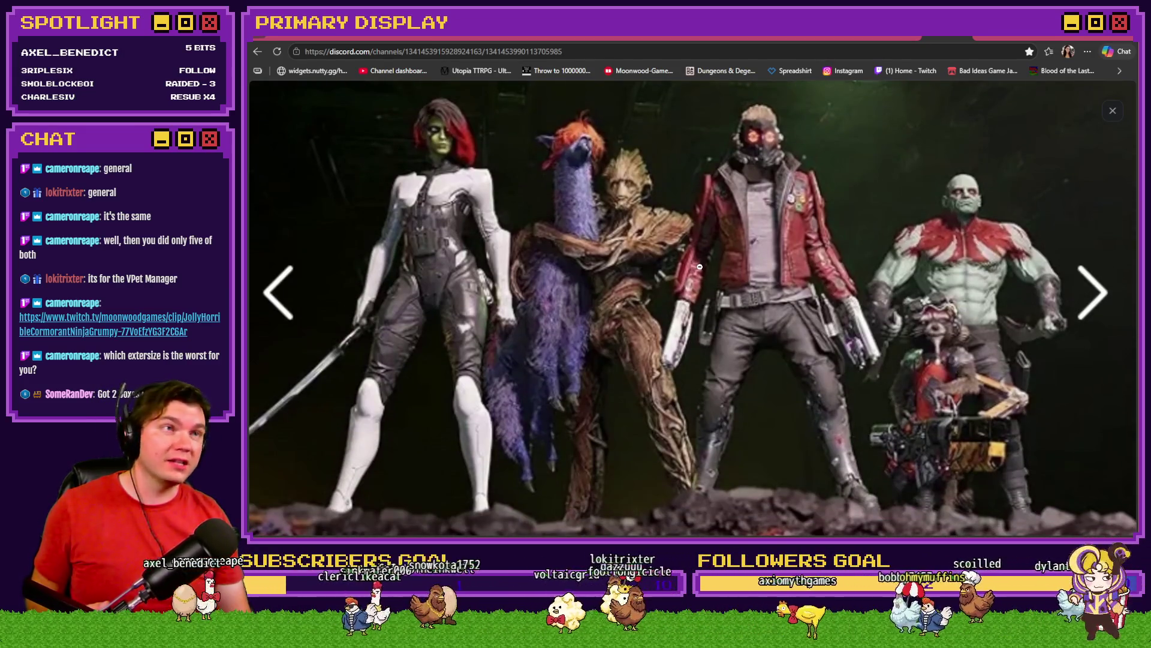
{"action": "key", "text": "Escape"}
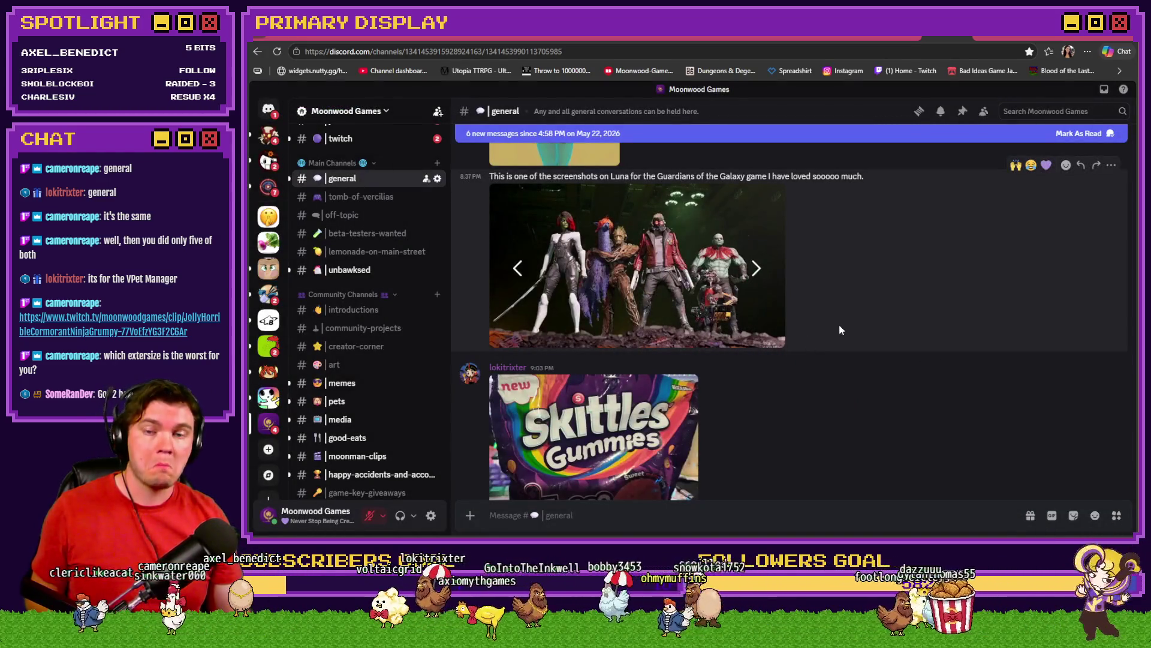
{"action": "left_click", "coordinate": [1015, 166]}
{"action": "scroll", "coordinate": [916, 308], "scroll_direction": "down", "scroll_amount": 2}
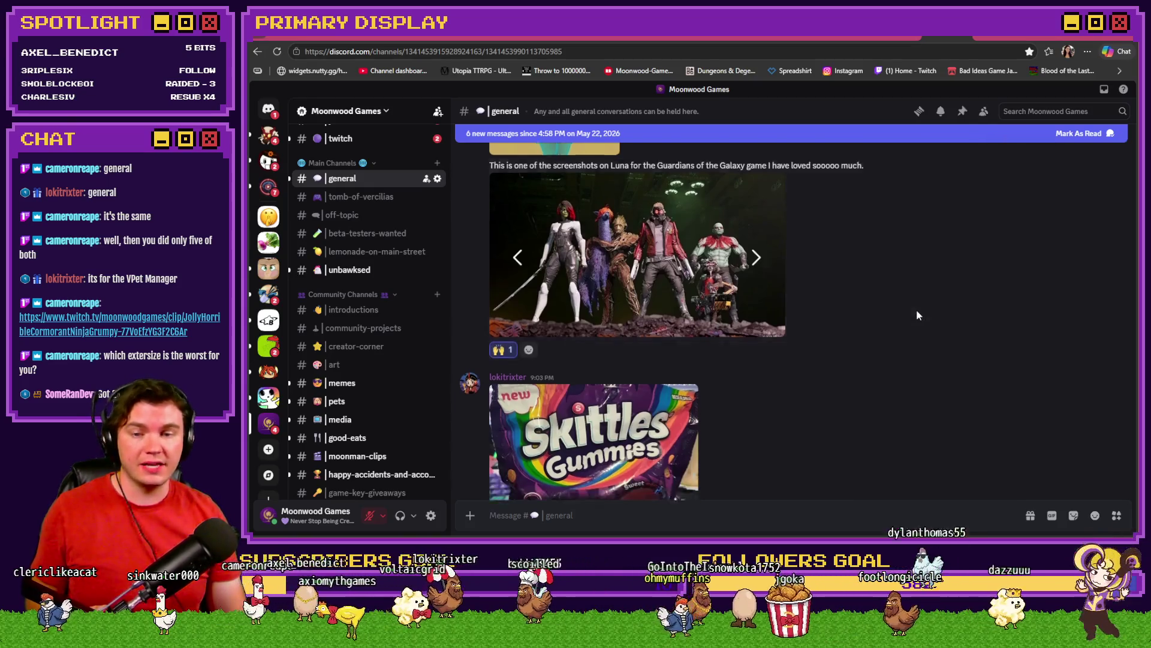
{"action": "left_click", "coordinate": [670, 429]}
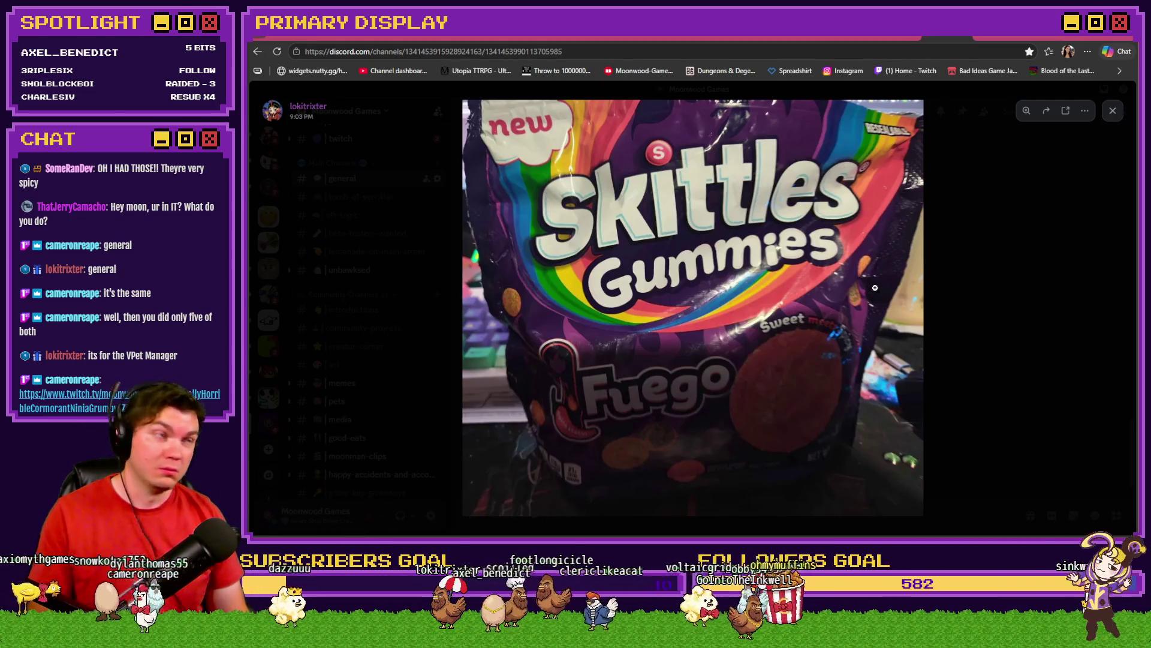
{"action": "left_click", "coordinate": [1099, 308]}
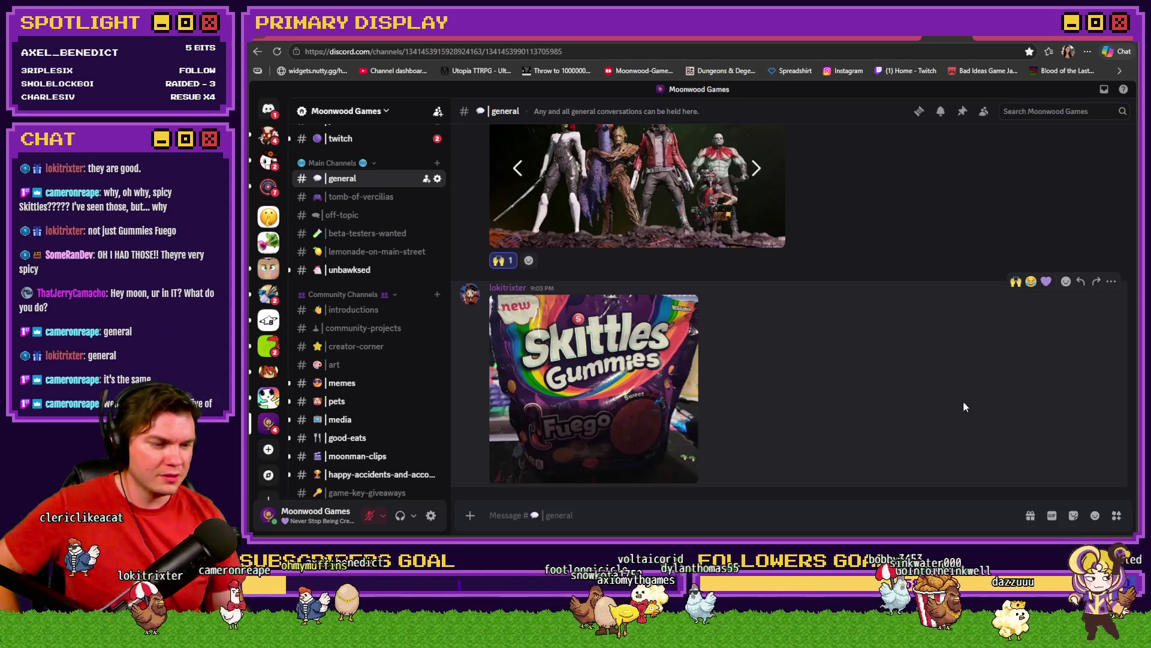
{"action": "left_click", "coordinate": [606, 378]}
{"action": "left_click", "coordinate": [601, 414]}
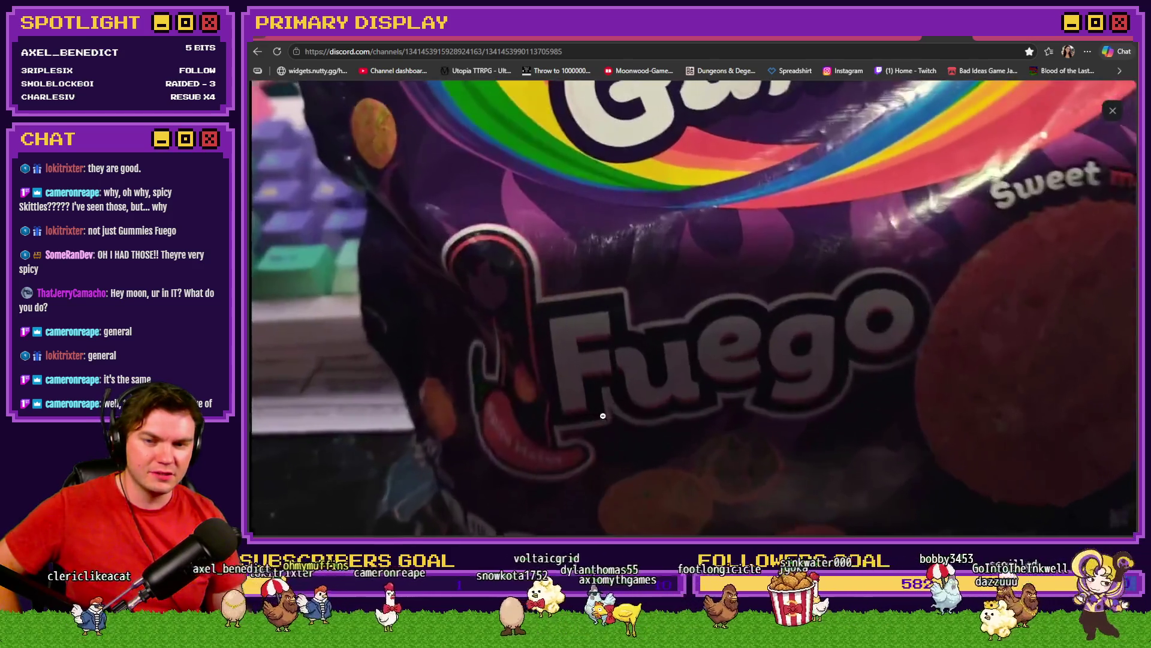
{"action": "left_click", "coordinate": [608, 419]}
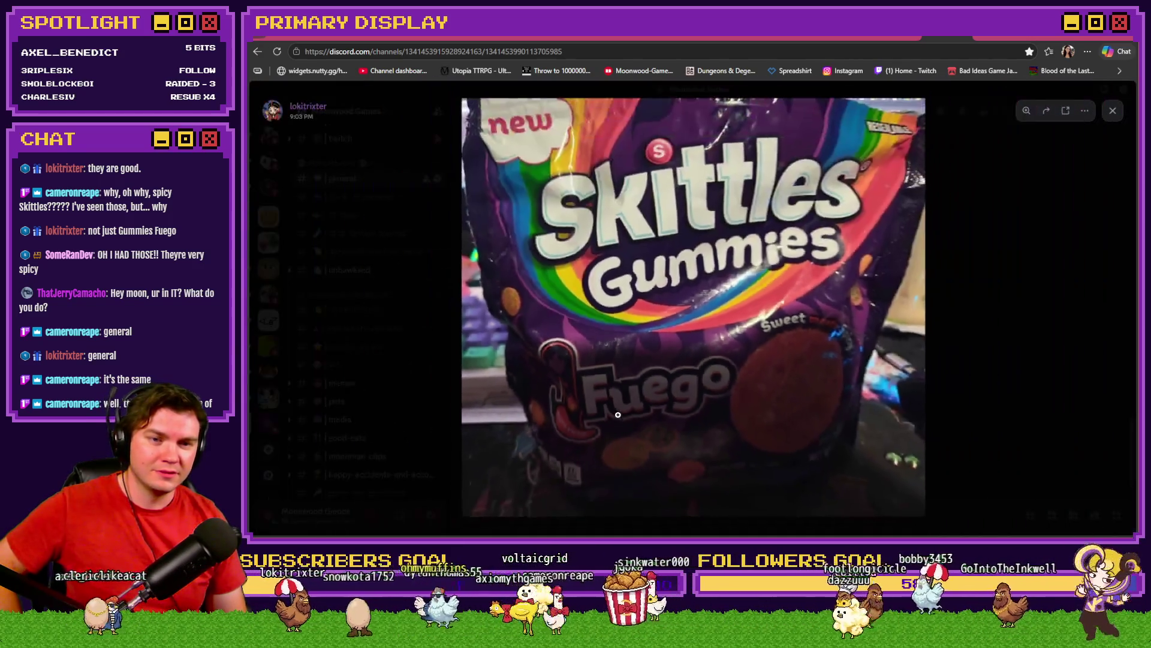
{"action": "left_click", "coordinate": [851, 376]}
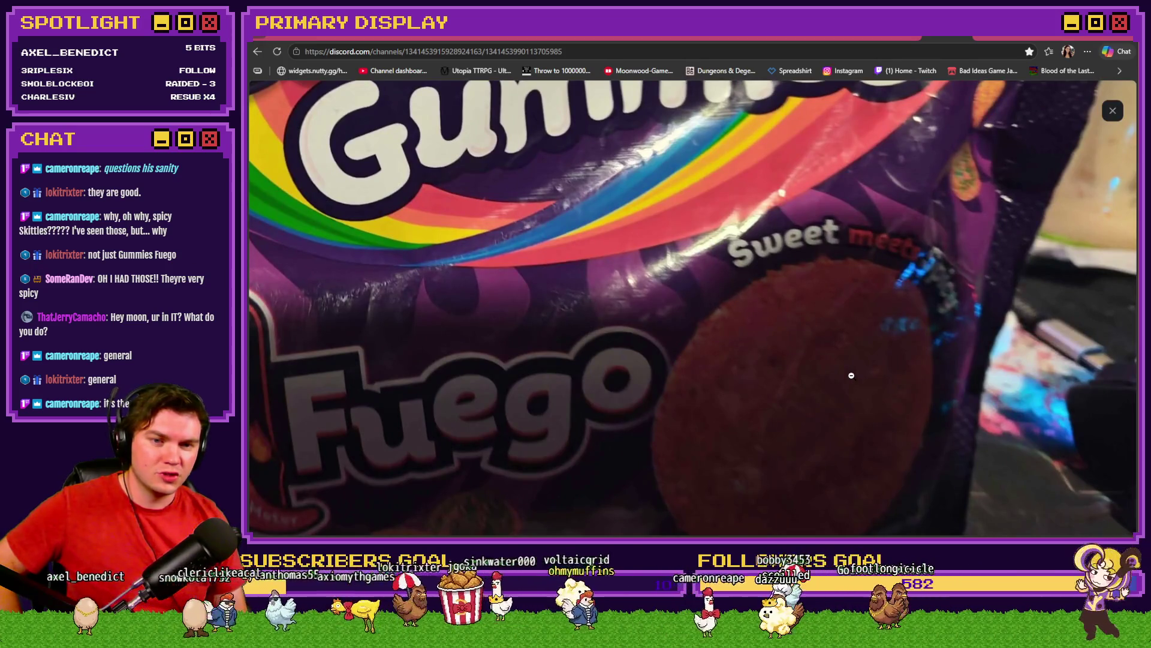
{"action": "left_click", "coordinate": [812, 384]}
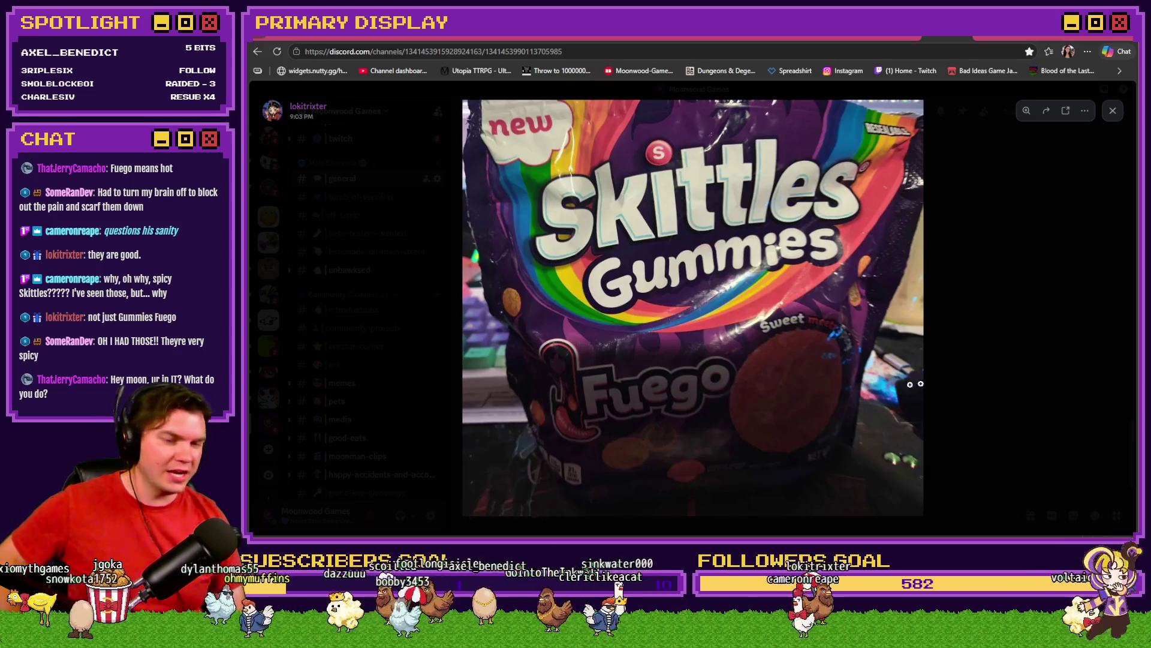
{"action": "key", "text": "Escape"}
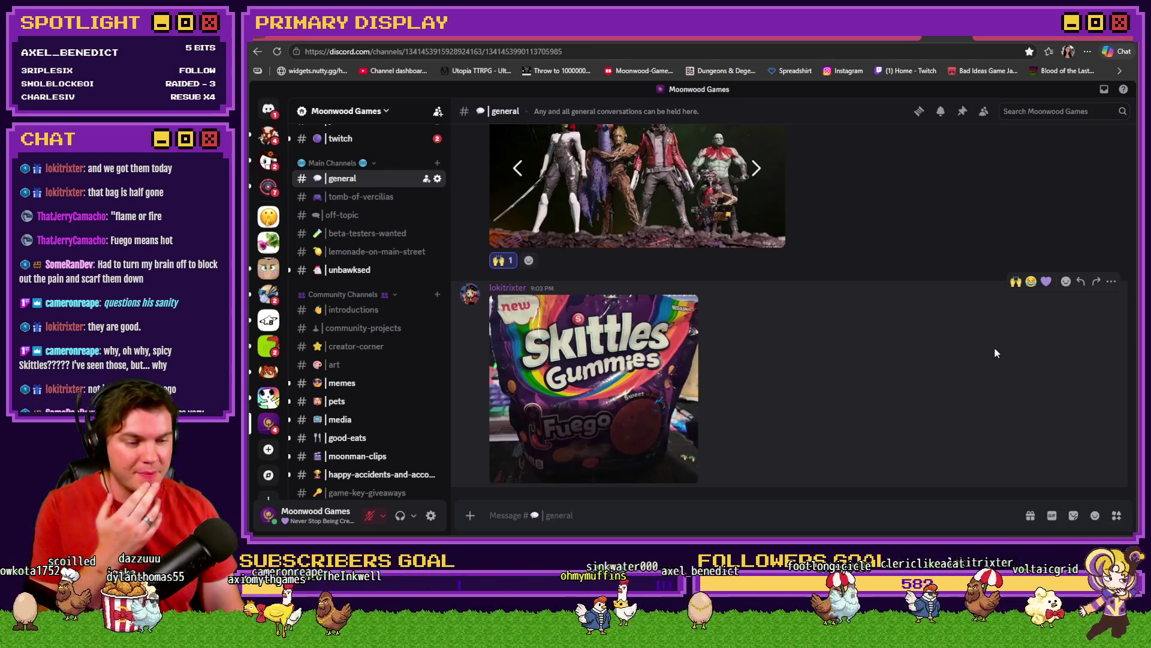
{"action": "left_click", "coordinate": [629, 393]}
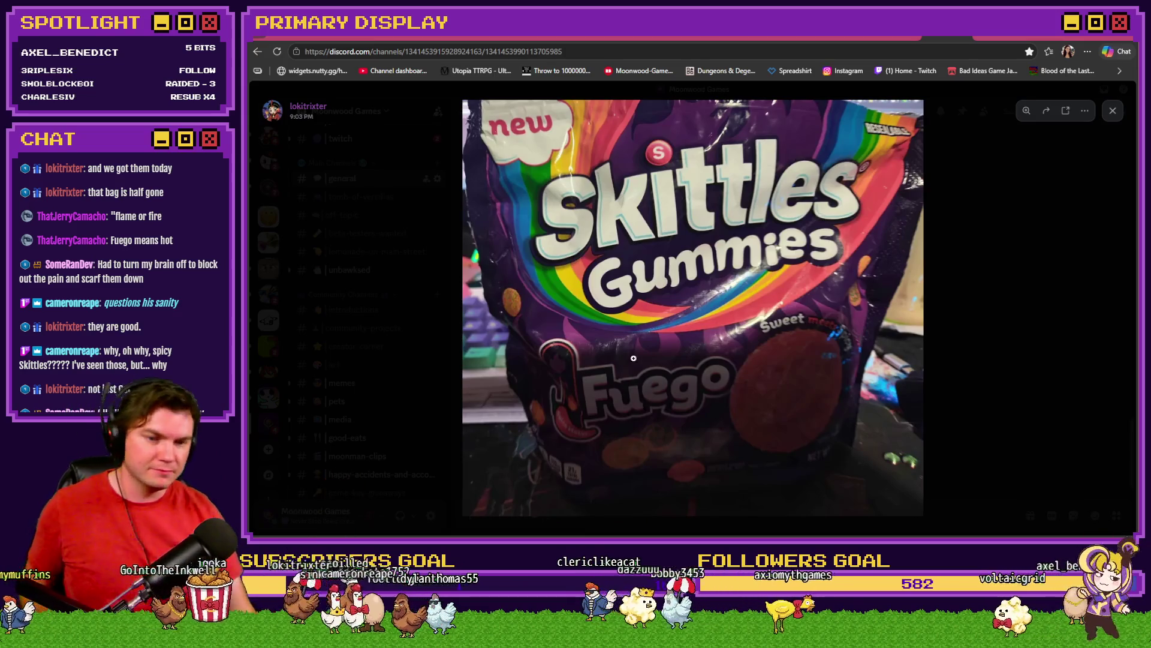
{"action": "left_click", "coordinate": [1130, 410]}
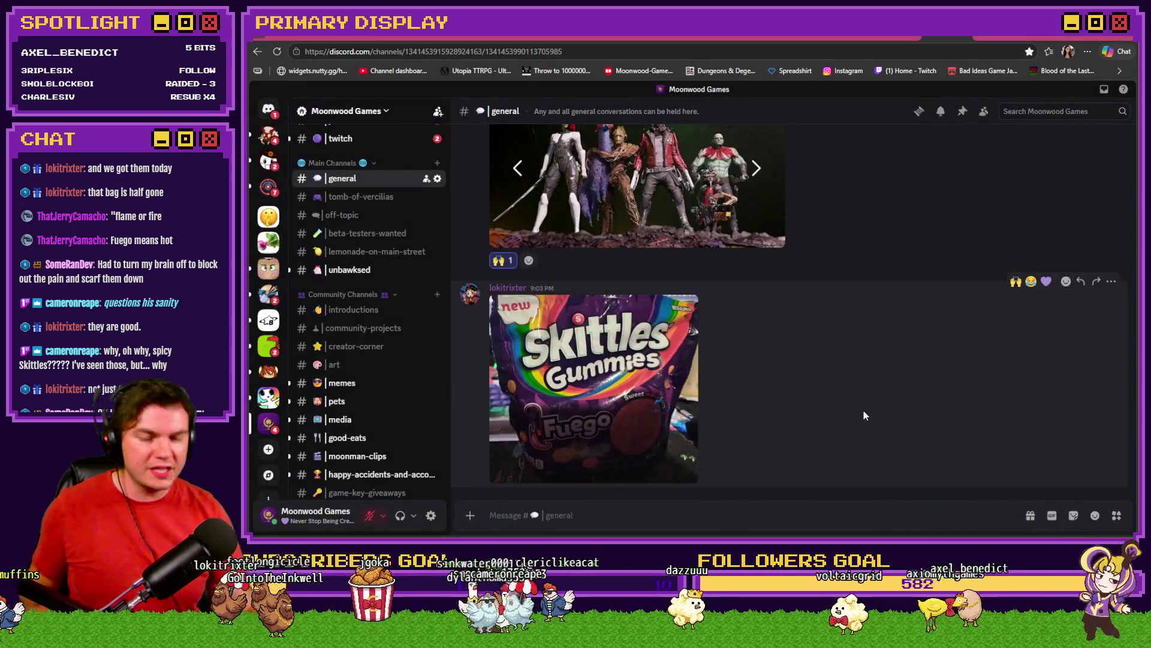
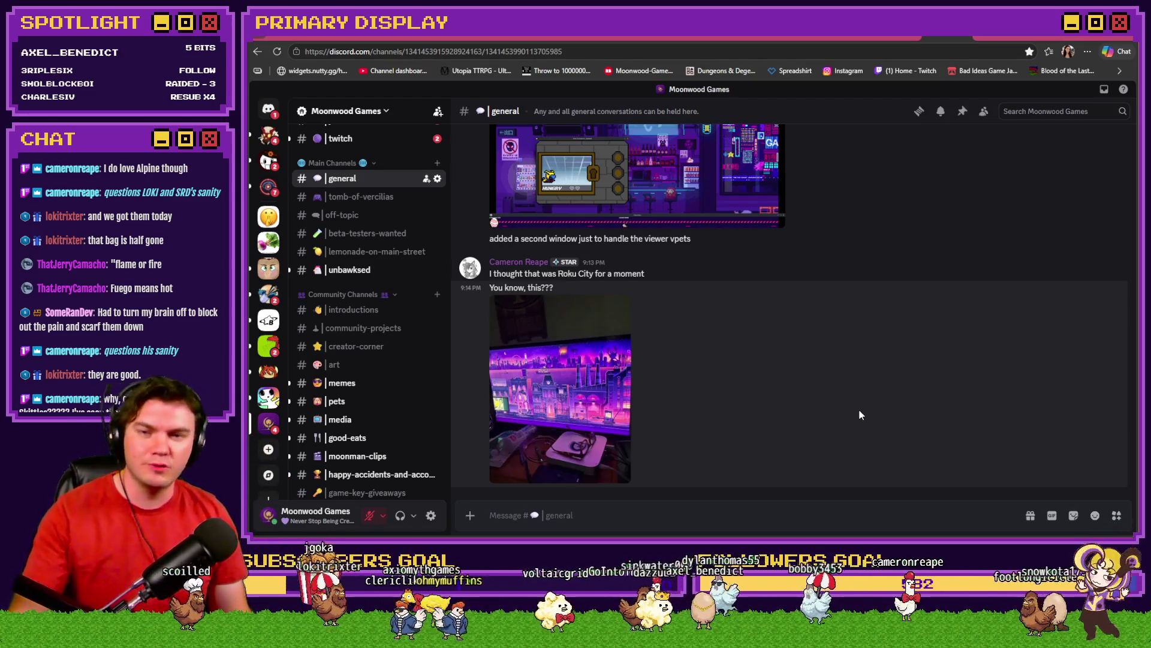
Enlarge the virtual-pet screenshot, zoom in on the pet device, then close it
{"action": "mouse_move", "coordinate": [859, 409]}
{"action": "scroll", "coordinate": [856, 412], "scroll_direction": "up", "scroll_amount": 4}
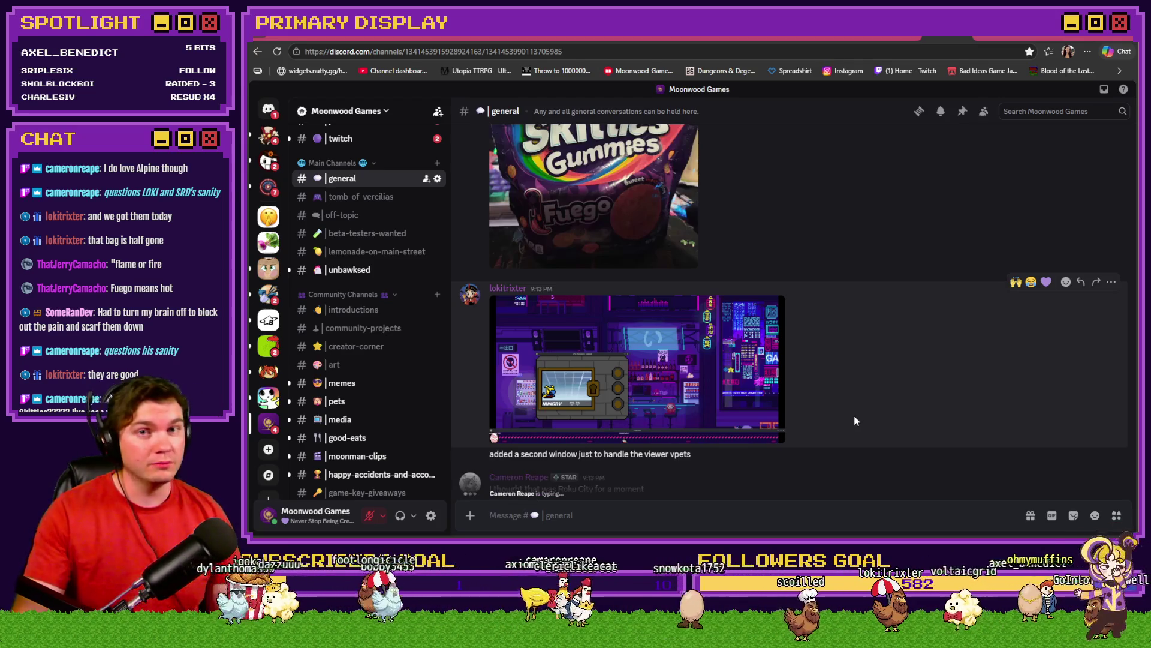
{"action": "left_click", "coordinate": [700, 382]}
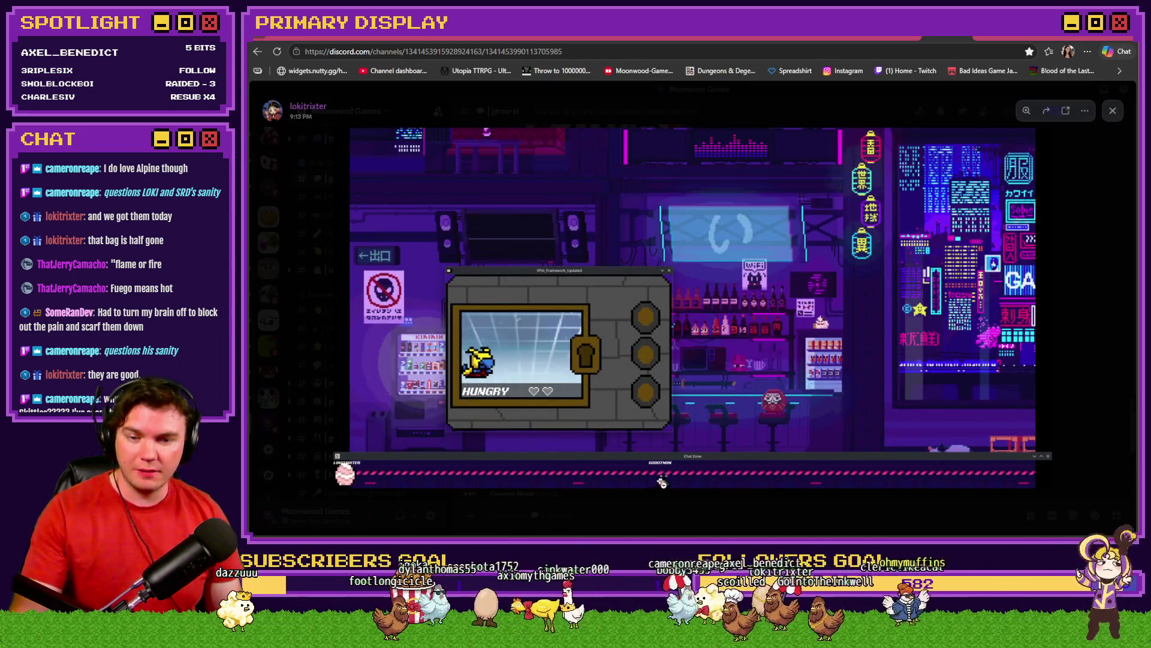
{"action": "left_click", "coordinate": [662, 482]}
{"action": "left_click_drag", "start_coordinate": [591, 482], "coordinate": [1034, 365]}
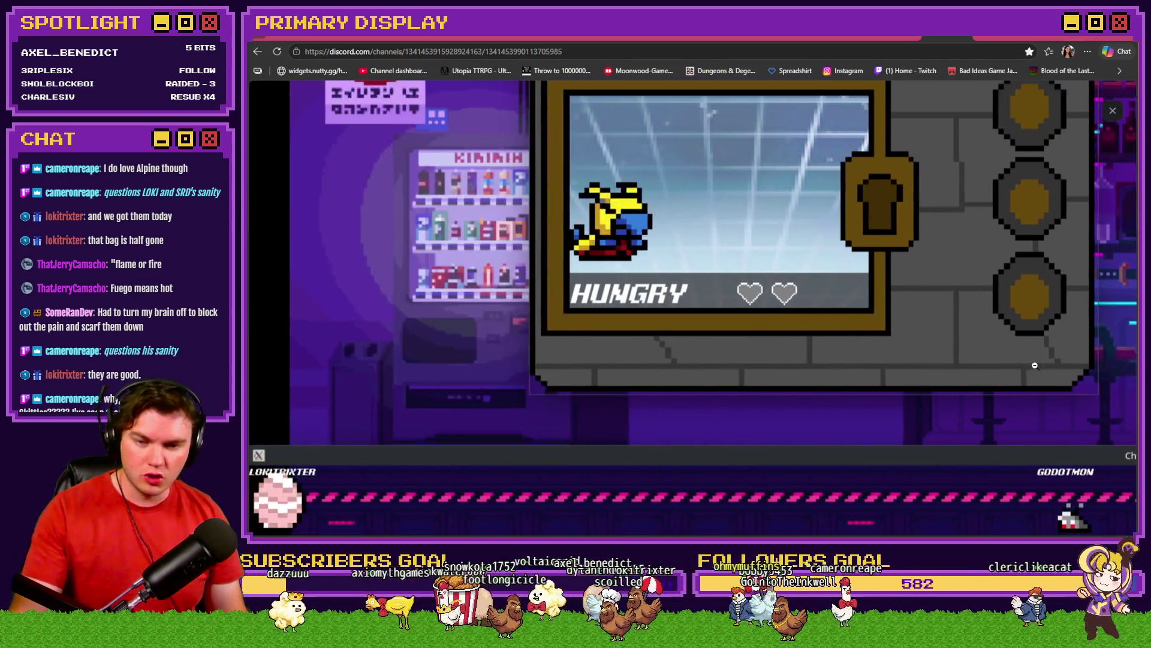
{"action": "left_click", "coordinate": [788, 393]}
{"action": "key", "text": "Escape"}
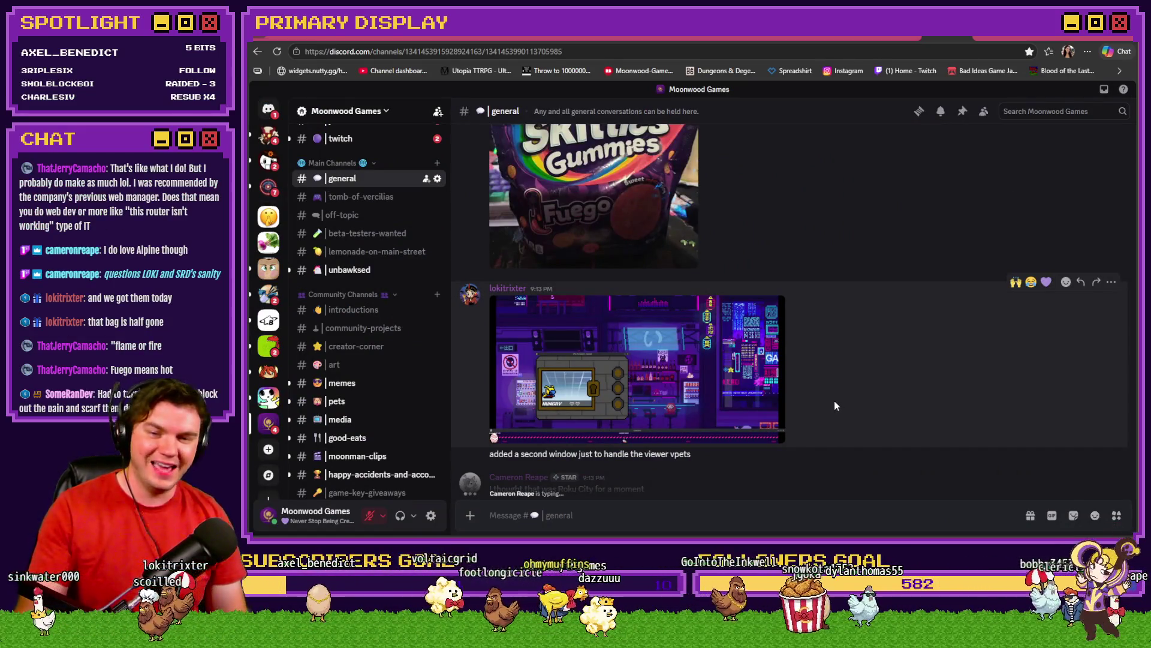
React with 🙌 to the screenshot post and open the desk photo at full size
{"action": "left_click", "coordinate": [1017, 283]}
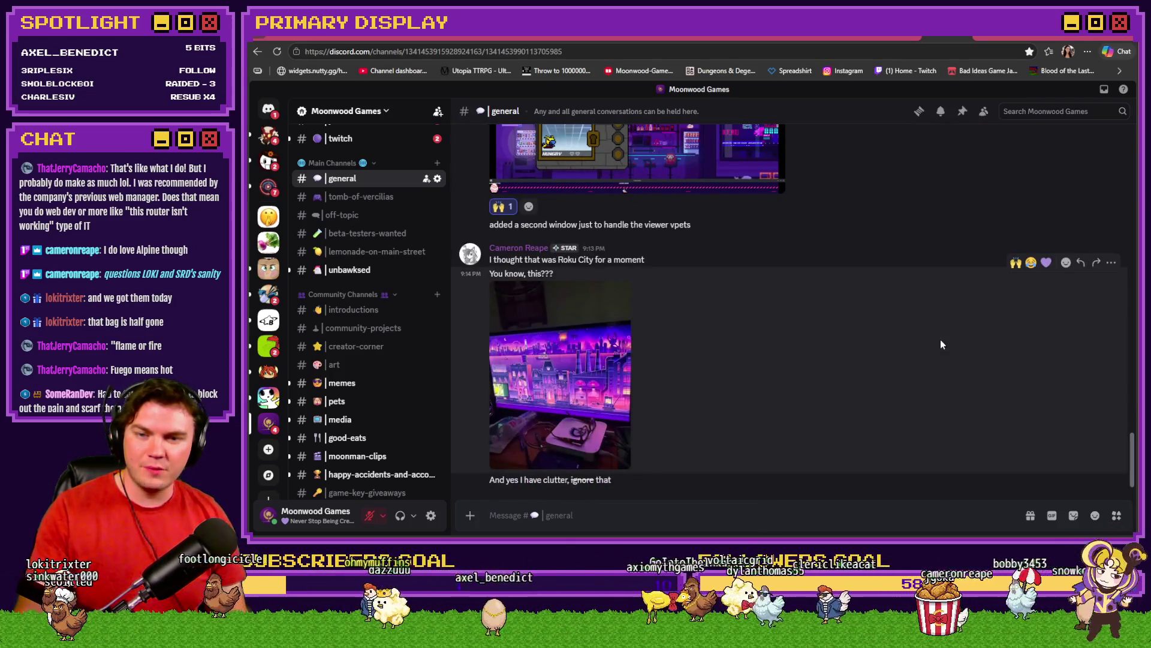
{"action": "scroll", "coordinate": [839, 379], "scroll_direction": "up", "scroll_amount": 3}
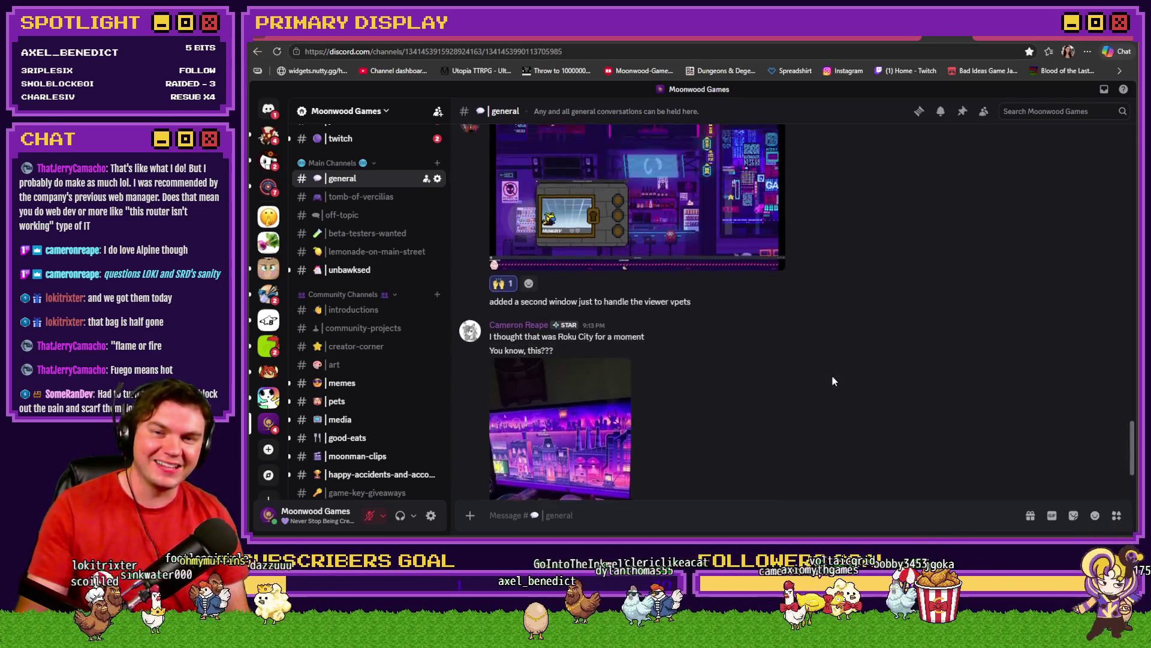
{"action": "scroll", "coordinate": [877, 308], "scroll_direction": "down", "scroll_amount": 3}
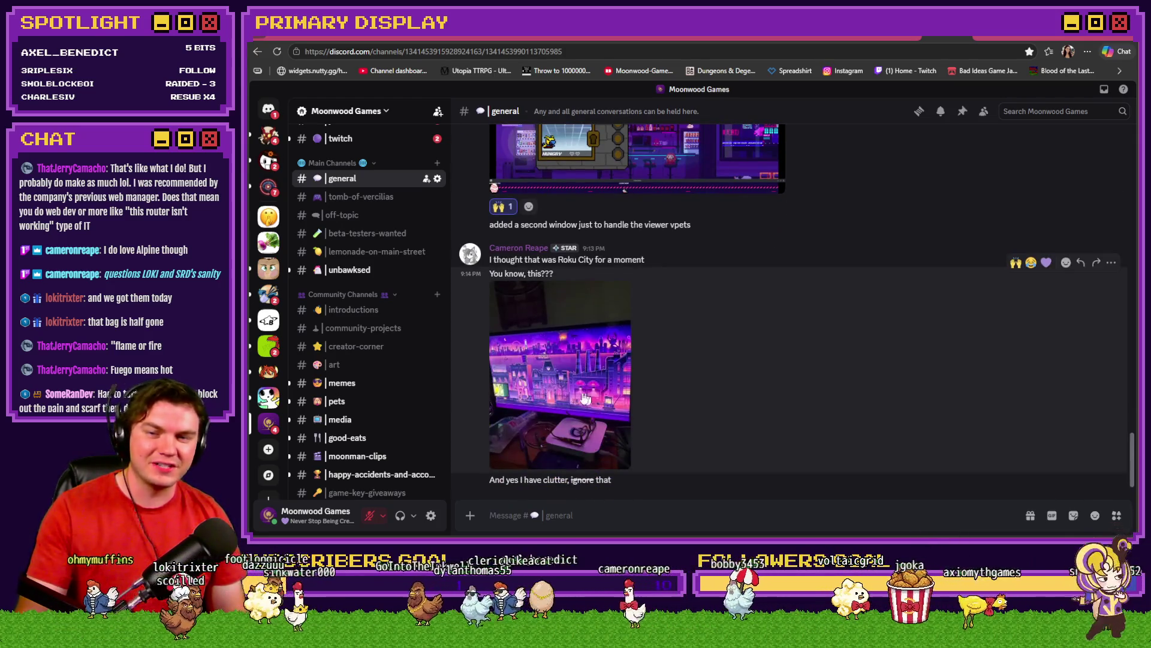
{"action": "left_click", "coordinate": [555, 369]}
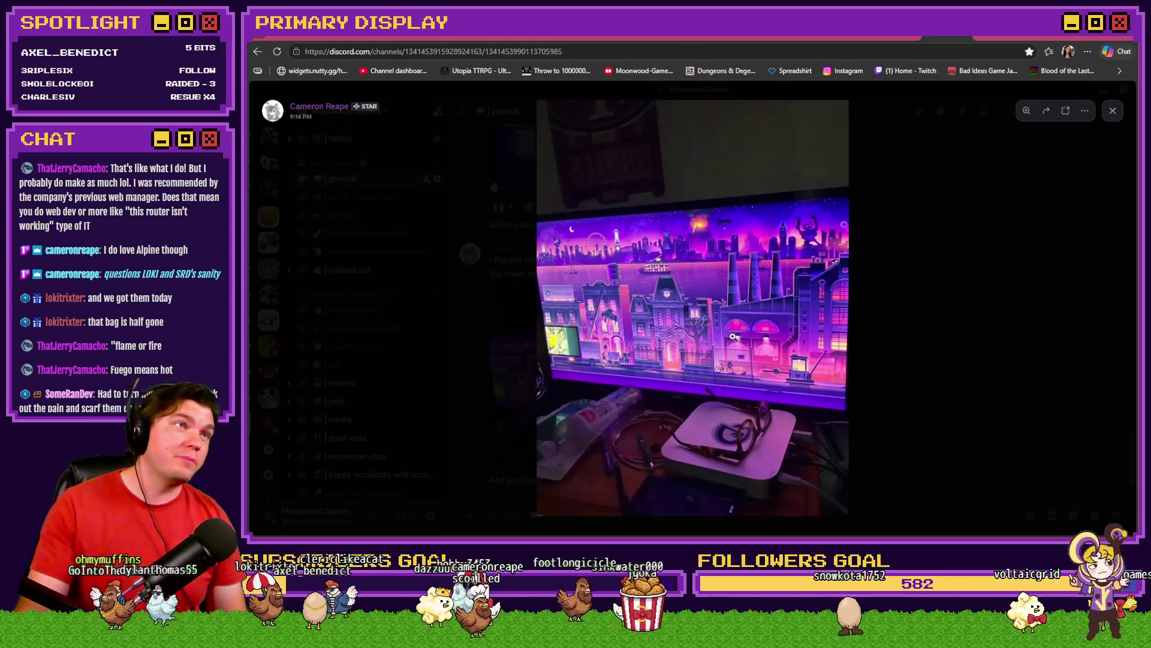
Zoom in and out of the desk photo, close it, and switch to the Tomb of Vercilias Trello board
{"action": "left_click", "coordinate": [696, 387]}
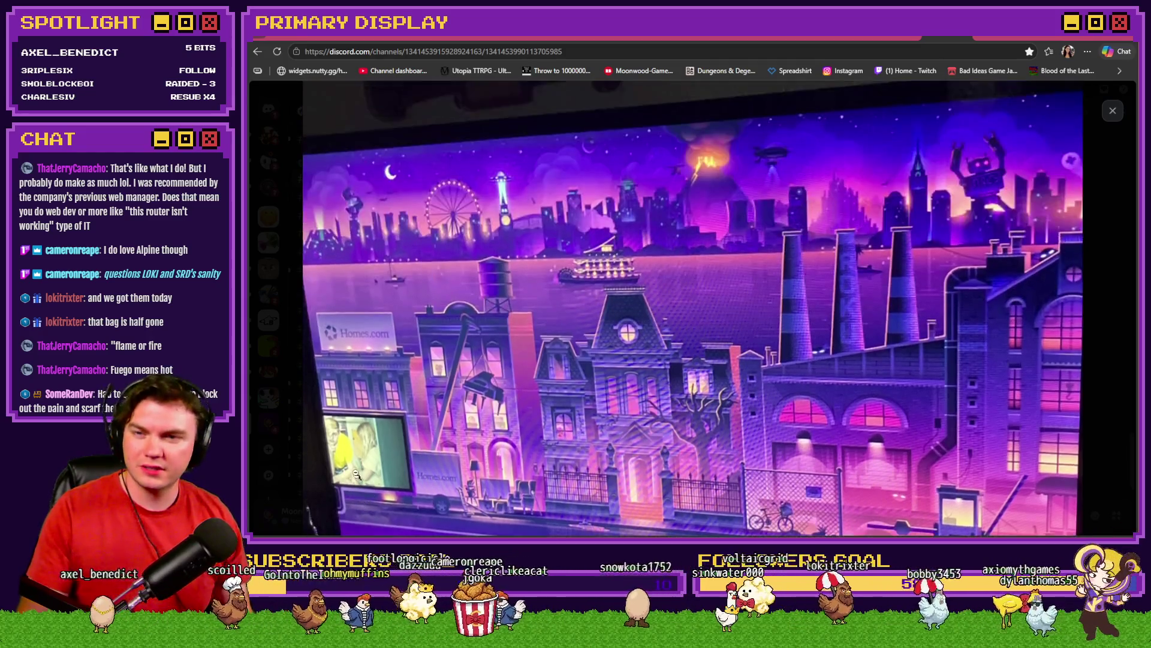
{"action": "left_click", "coordinate": [356, 474]}
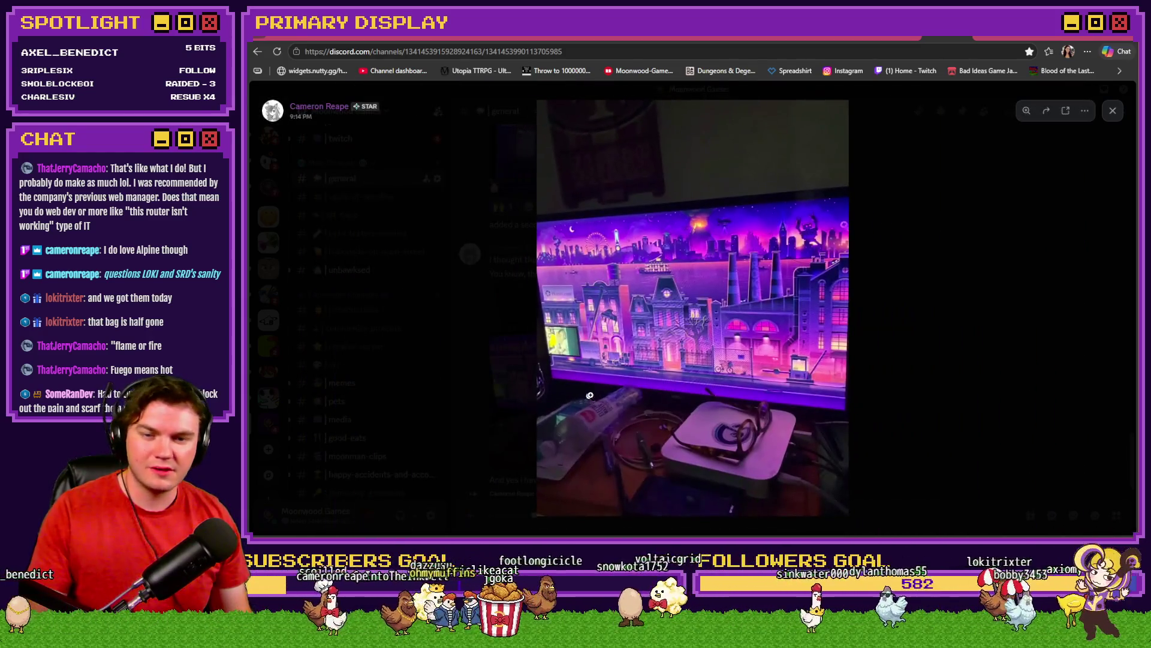
{"action": "left_click", "coordinate": [905, 386]}
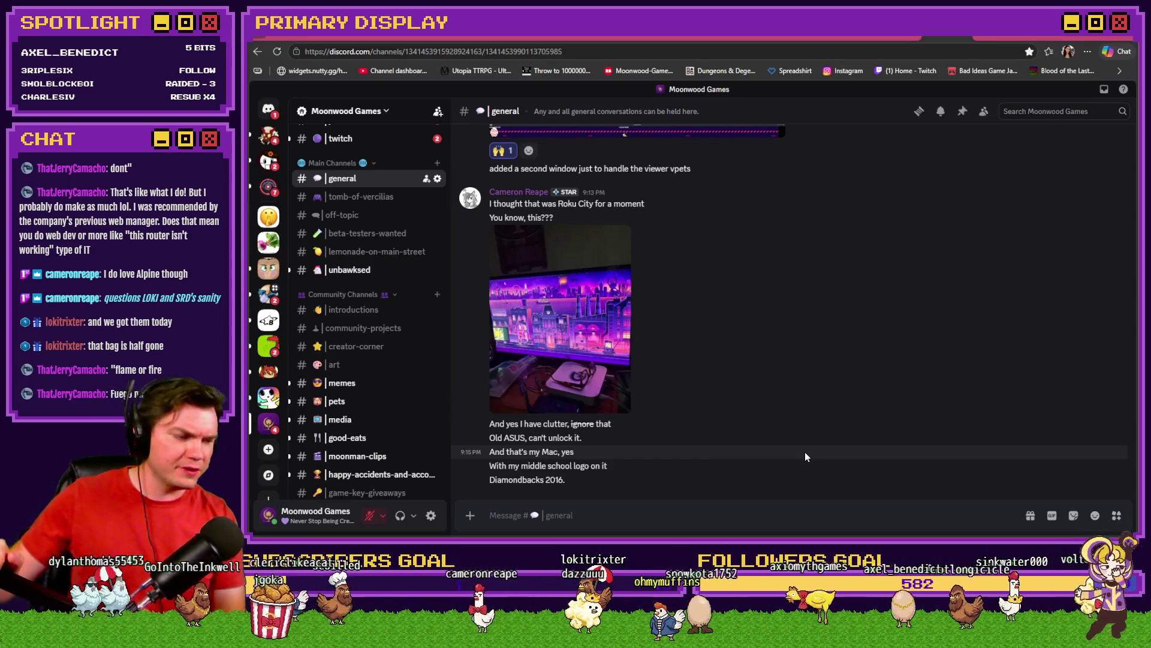
{"action": "key", "text": "ctrl+Tab"}
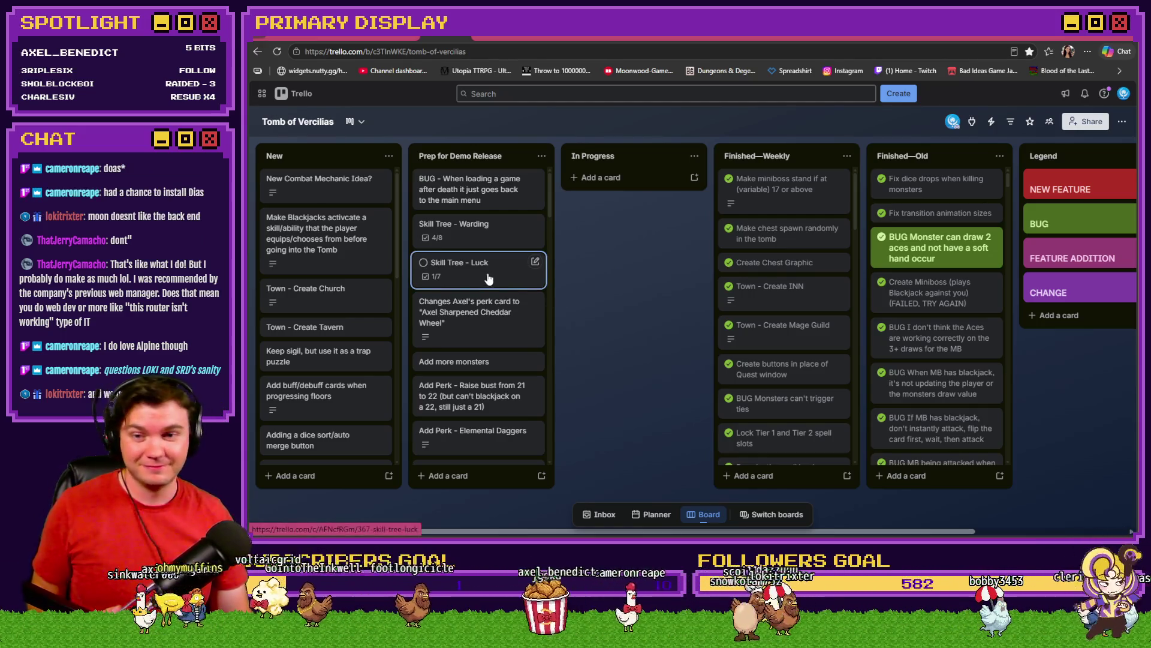
Glance at the loading-after-death bug card, then open the Skill Tree - Warding card
{"action": "left_click", "coordinate": [515, 201]}
{"action": "left_click", "coordinate": [633, 424]}
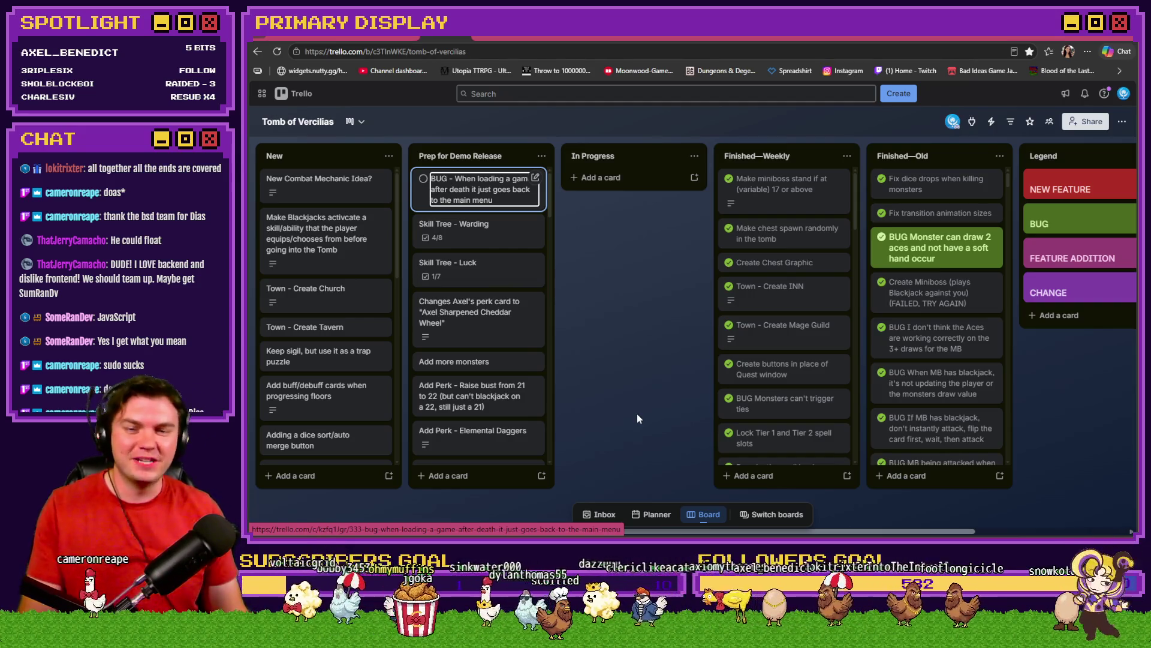
{"action": "left_click", "coordinate": [493, 237]}
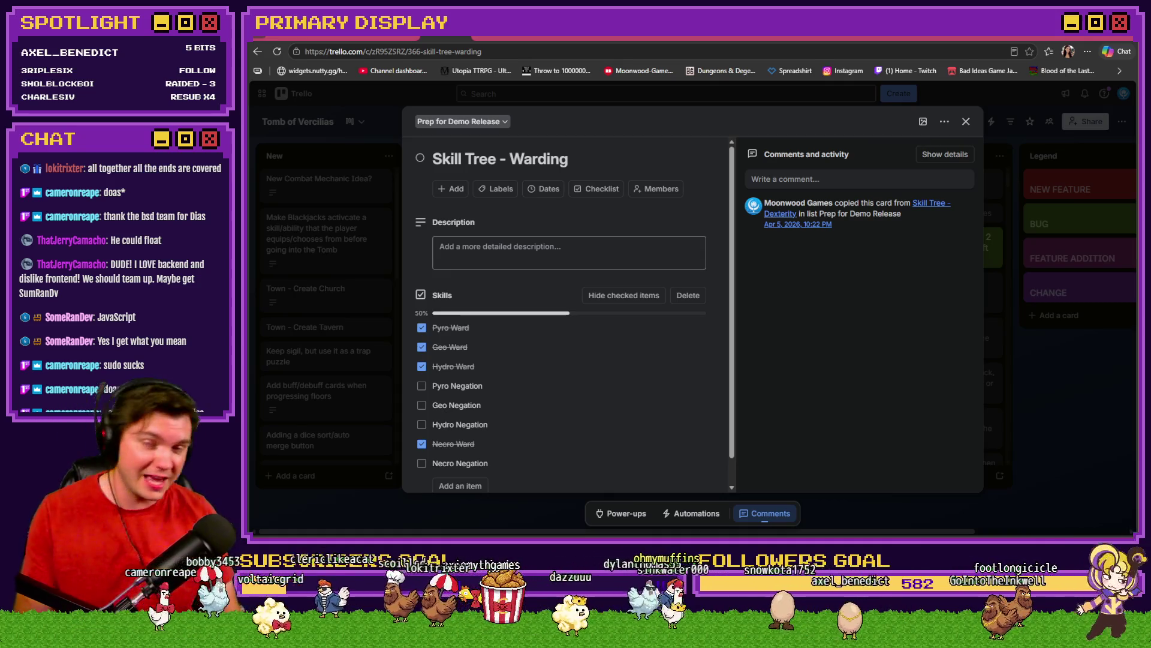
Flip over to the RPG Maker MZ project and back to the Warding card
{"action": "key", "text": "alt+Tab"}
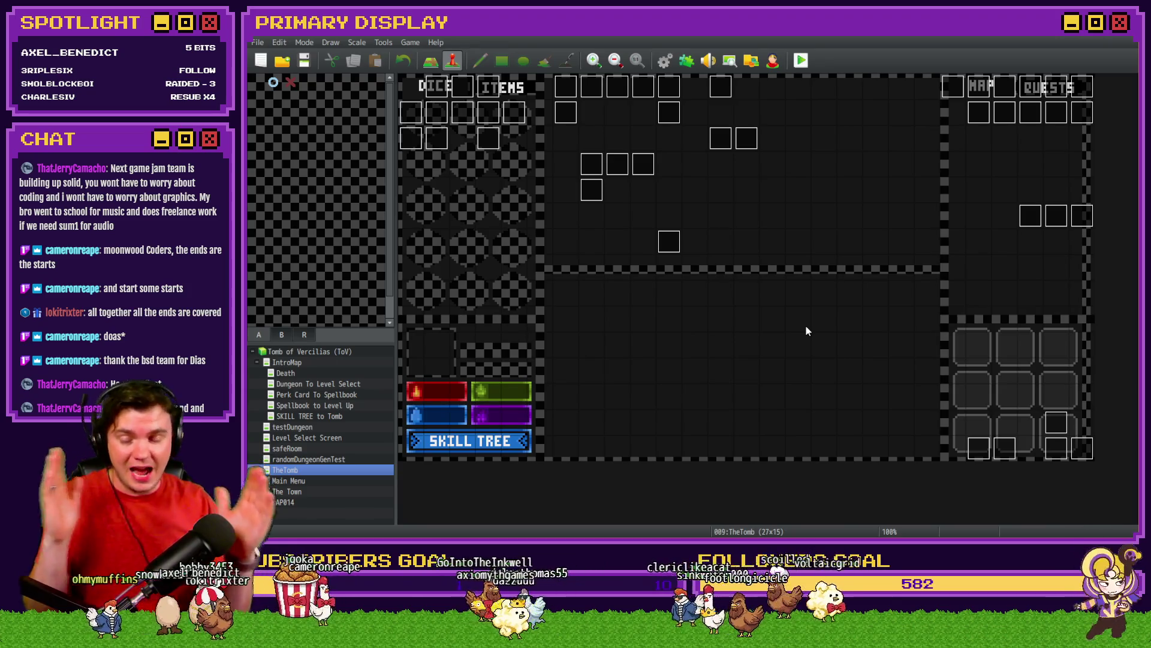
{"action": "key", "text": "alt+Tab"}
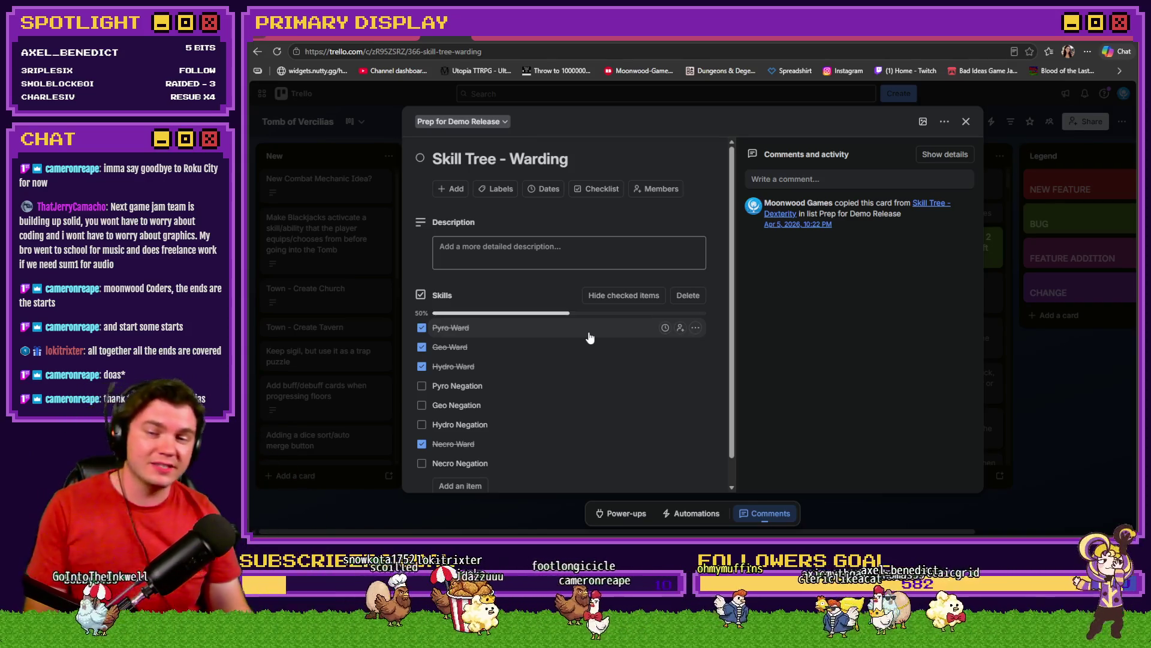
Close the Warding card, return to RPG Maker MZ and open the Draw And Attack event
{"action": "left_click", "coordinate": [1060, 379]}
{"action": "key", "text": "alt+Tab"}
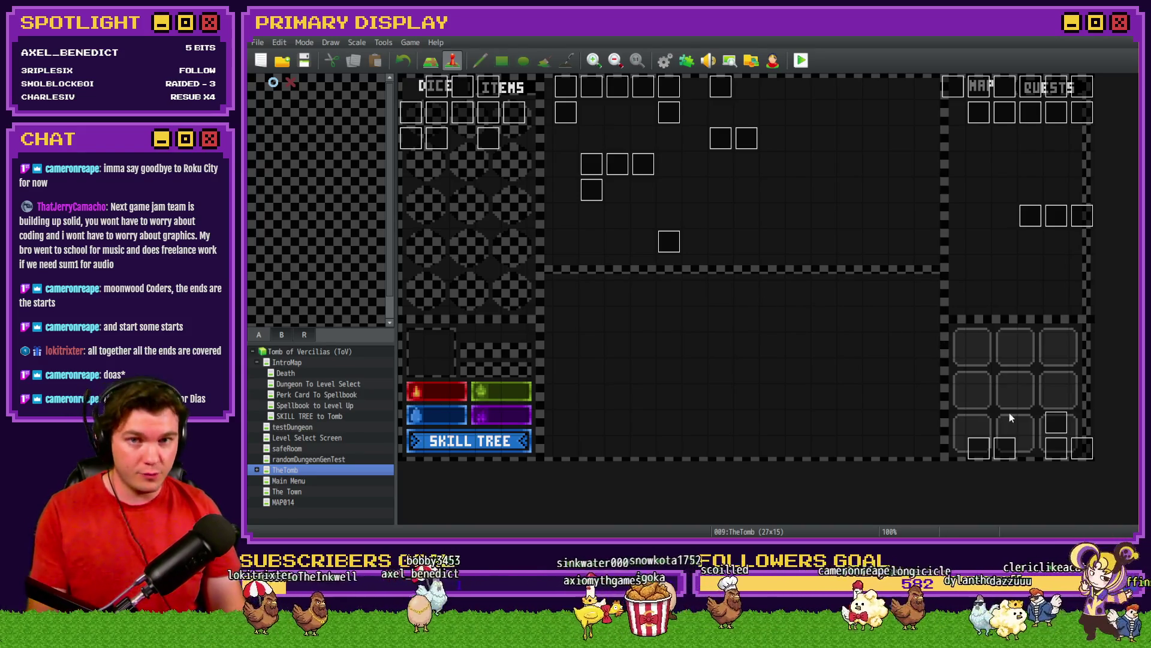
{"action": "double_click", "coordinate": [1052, 455]}
Show page 5 of Draw And Attack and inspect its Hydro Card branch
{"action": "left_click", "coordinate": [507, 139]}
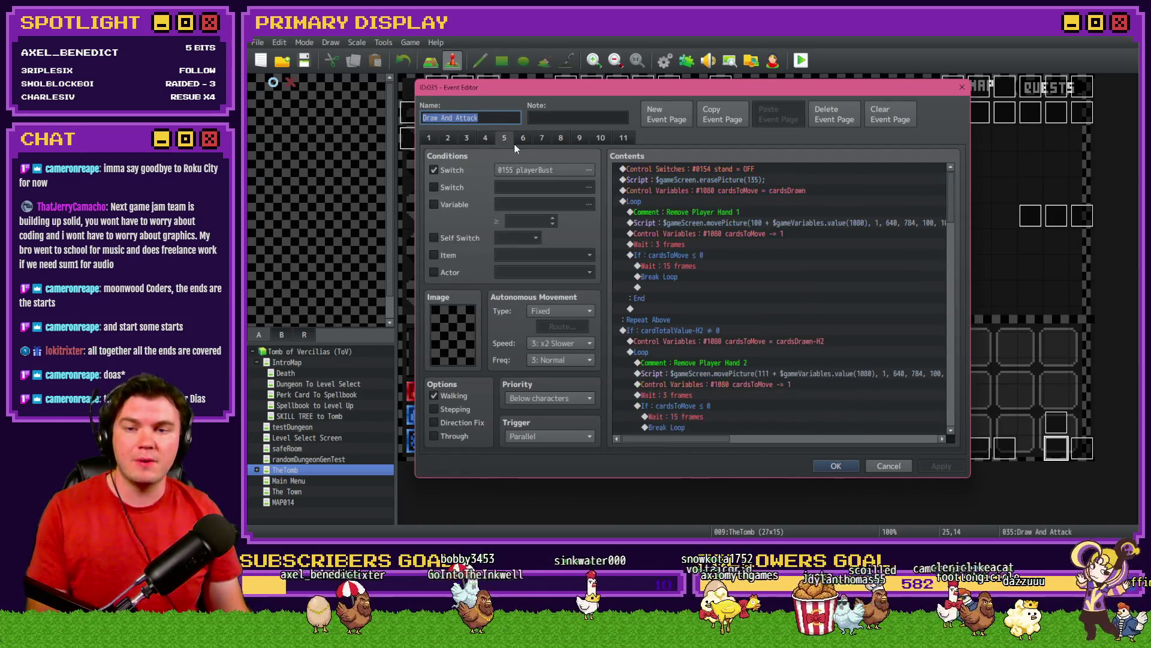
{"action": "left_click_drag", "start_coordinate": [948, 191], "coordinate": [959, 277]}
{"action": "left_click", "coordinate": [743, 226]}
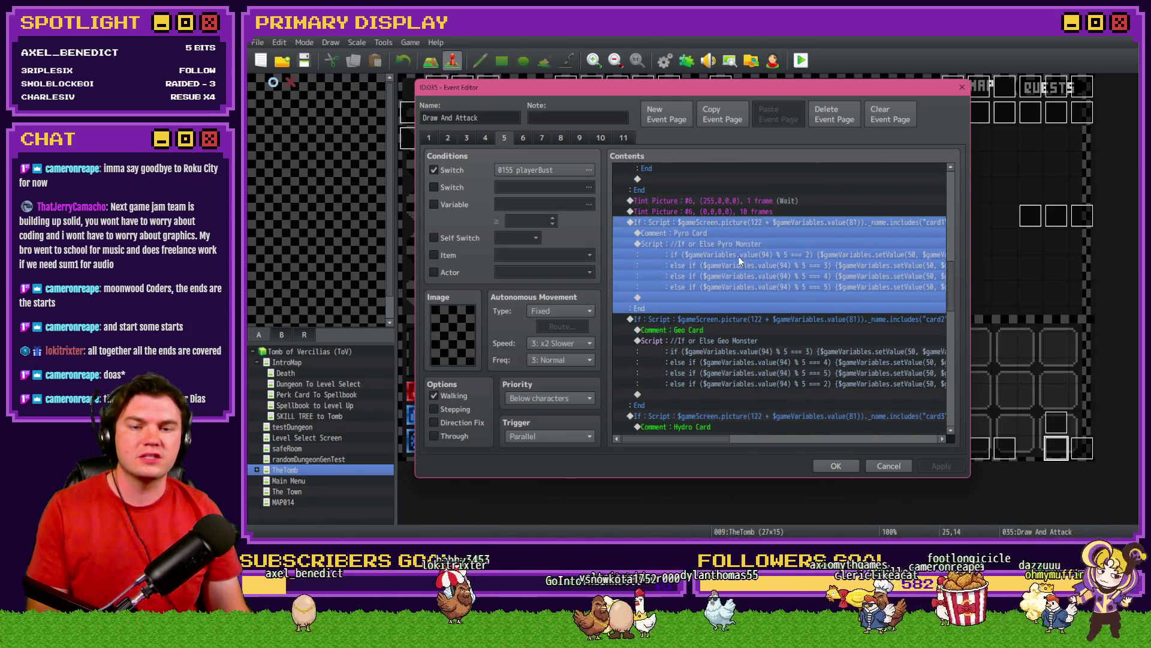
{"action": "scroll", "coordinate": [739, 257], "scroll_direction": "down", "scroll_amount": 5}
{"action": "left_click", "coordinate": [741, 253]}
{"action": "scroll", "coordinate": [738, 268], "scroll_direction": "down", "scroll_amount": 2}
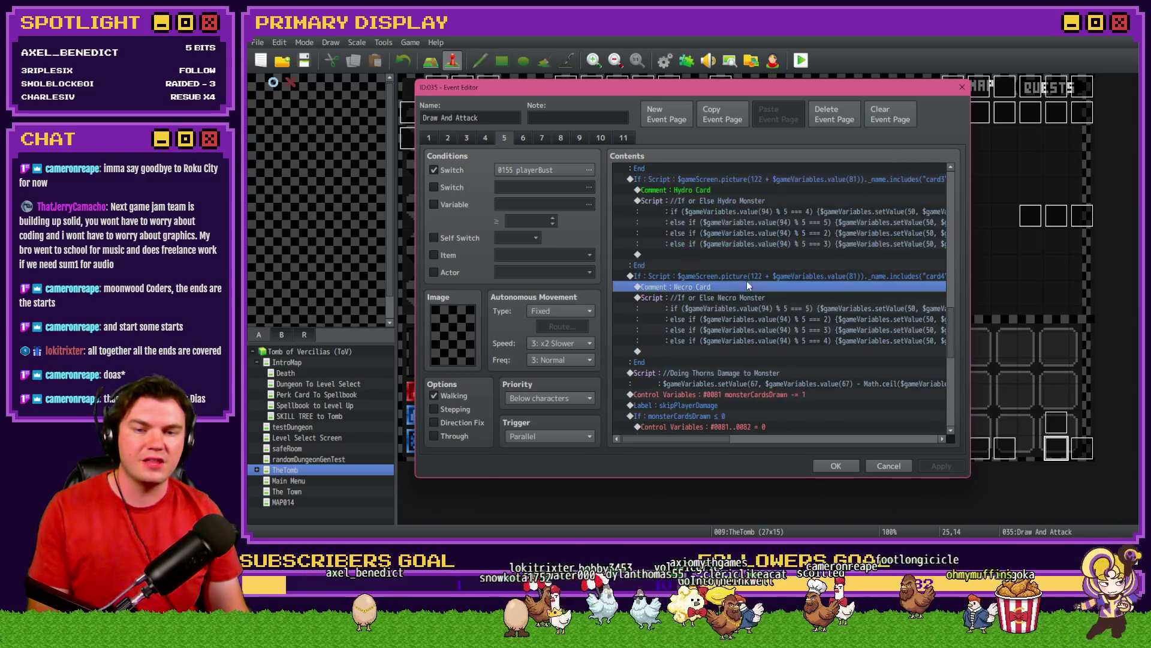
{"action": "scroll", "coordinate": [741, 294], "scroll_direction": "up", "scroll_amount": 5}
{"action": "scroll", "coordinate": [742, 306], "scroll_direction": "up", "scroll_amount": 2}
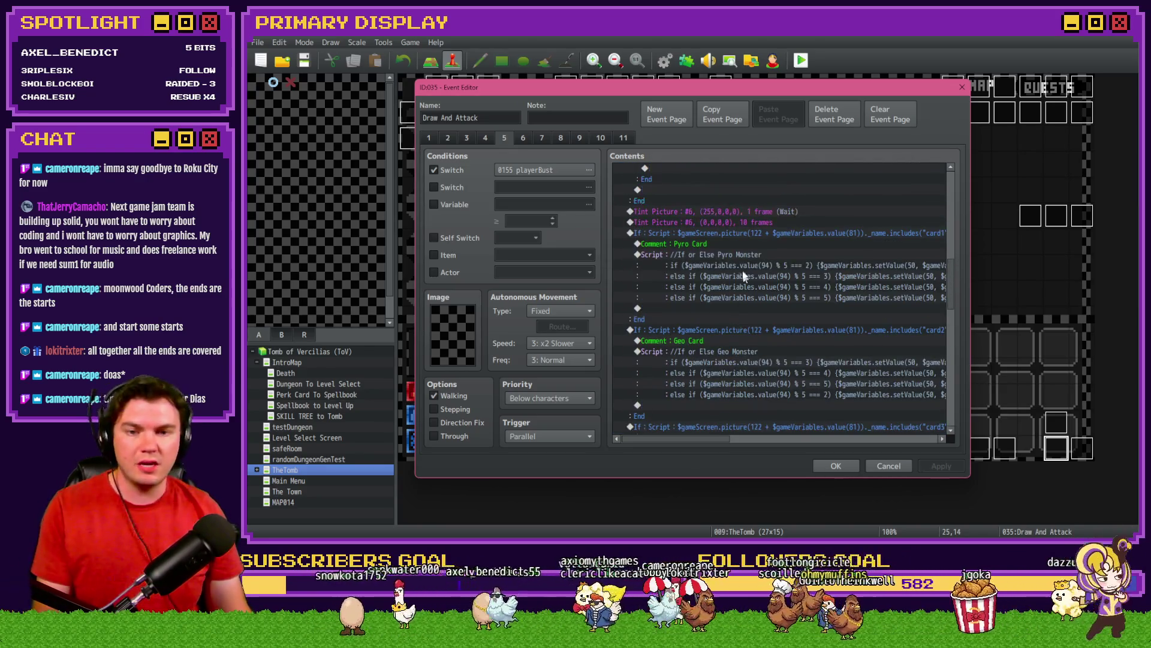
Step through the Pyro Card branch and each following element card's comment line
{"action": "left_click", "coordinate": [744, 233]}
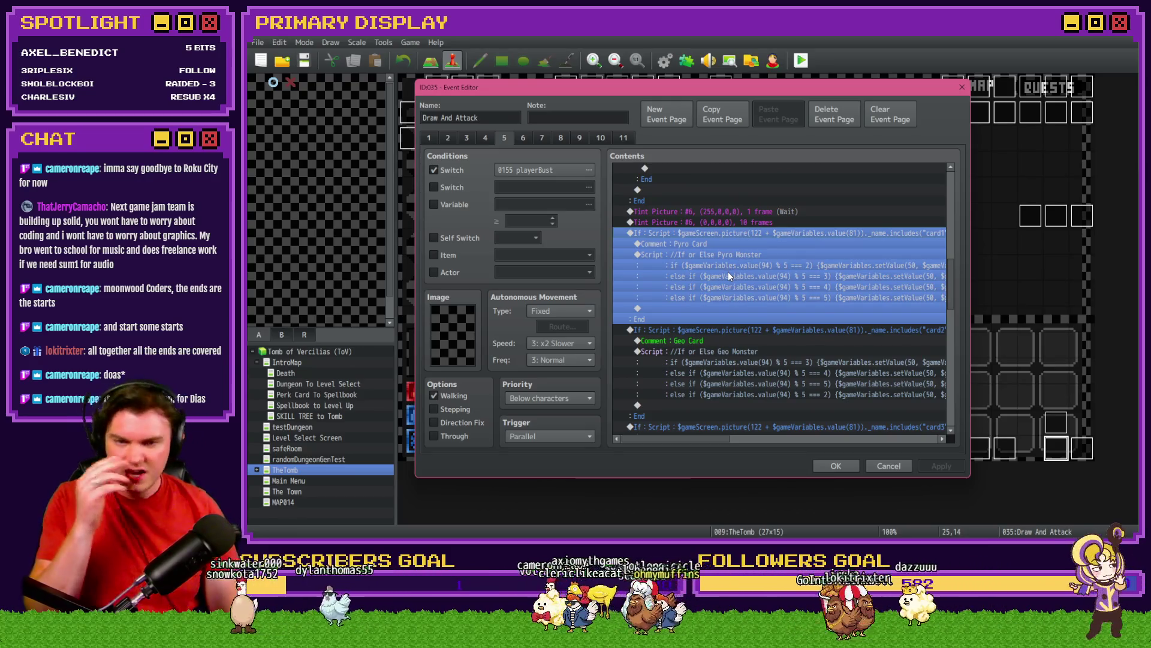
{"action": "left_click", "coordinate": [701, 243]}
{"action": "scroll", "coordinate": [700, 300], "scroll_direction": "down", "scroll_amount": 1}
{"action": "left_click", "coordinate": [706, 298]}
{"action": "scroll", "coordinate": [705, 298], "scroll_direction": "down", "scroll_amount": 2}
{"action": "left_click", "coordinate": [708, 308]}
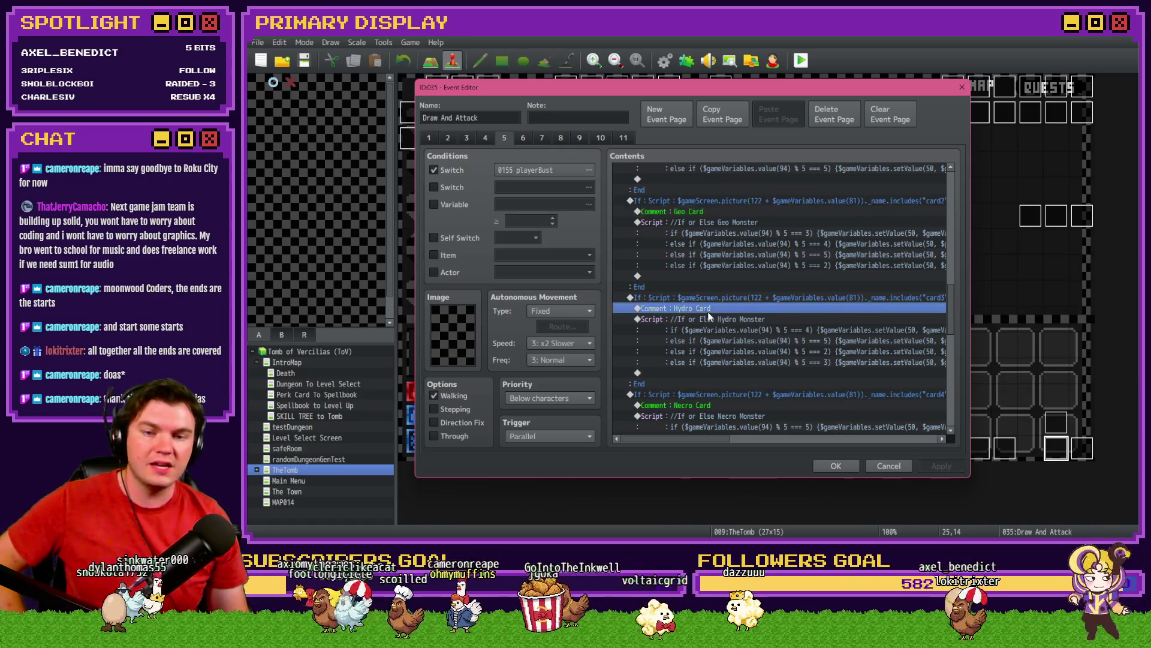
{"action": "scroll", "coordinate": [709, 309], "scroll_direction": "down", "scroll_amount": 2}
{"action": "left_click", "coordinate": [711, 318]}
{"action": "scroll", "coordinate": [714, 354], "scroll_direction": "down", "scroll_amount": 1}
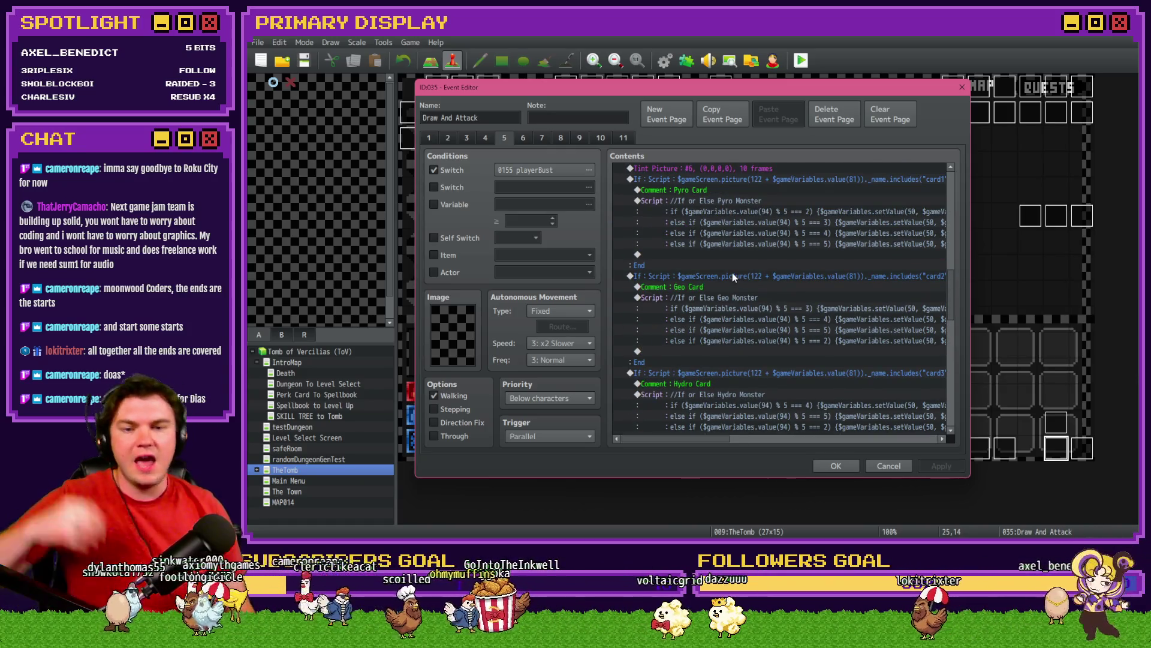
{"action": "scroll", "coordinate": [732, 273], "scroll_direction": "up", "scroll_amount": 6}
Select and review the Pyro Monster script block
{"action": "left_click", "coordinate": [718, 230]}
{"action": "left_click", "coordinate": [717, 246]}
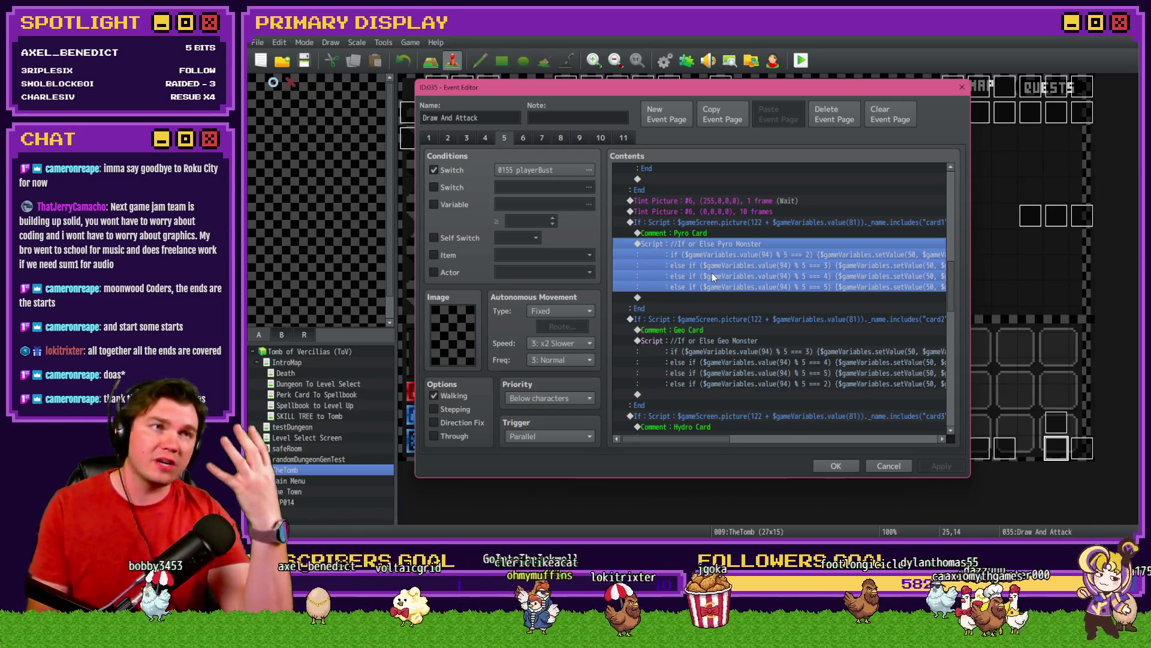
{"action": "left_click", "coordinate": [712, 272], "text": "ctrl"}
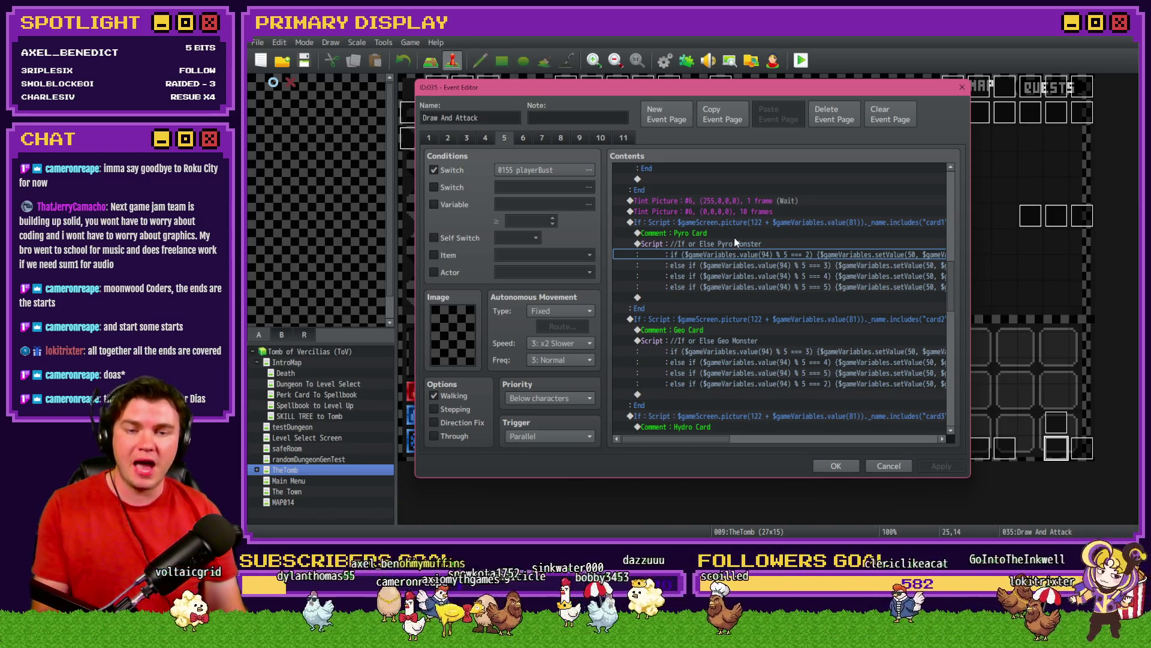
{"action": "left_click_drag", "start_coordinate": [719, 440], "coordinate": [862, 440]}
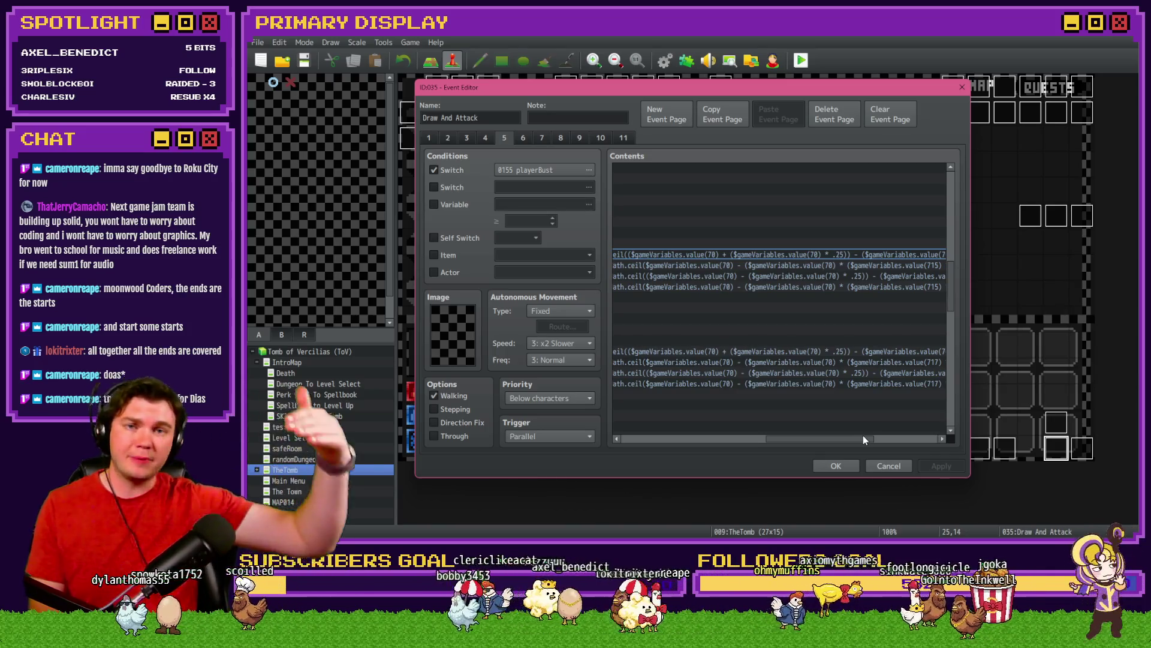
Select the Pyro Monster script command, then the whole Pyro Card condition block
{"action": "left_click_drag", "start_coordinate": [864, 440], "coordinate": [924, 449]}
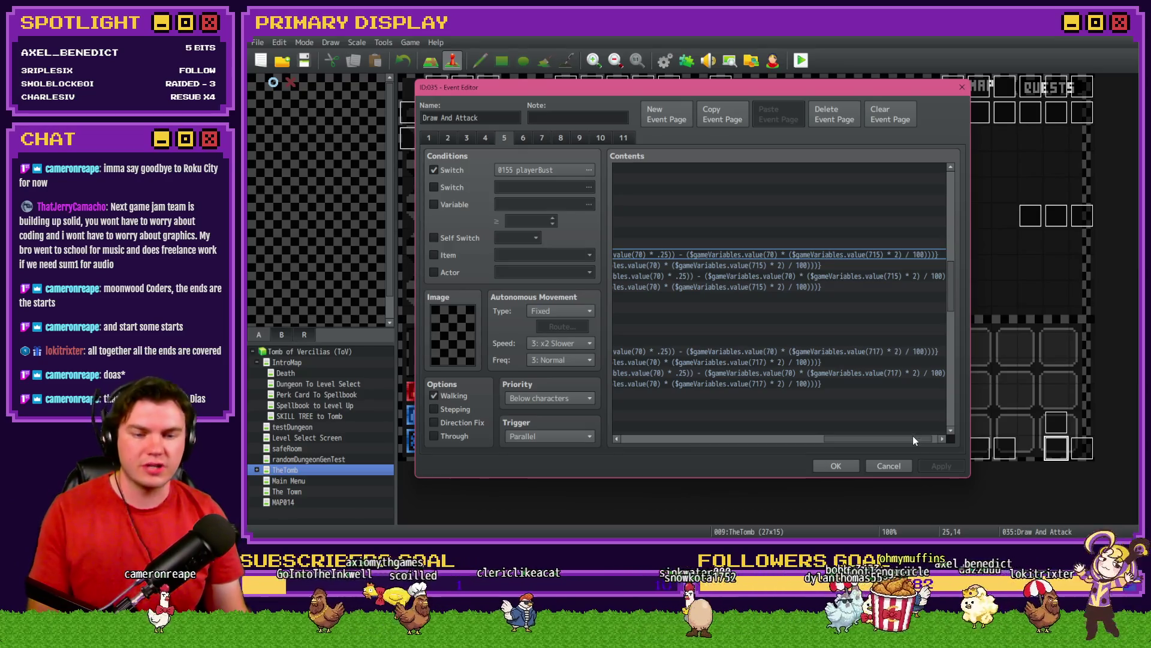
{"action": "left_click_drag", "start_coordinate": [913, 439], "coordinate": [920, 441]}
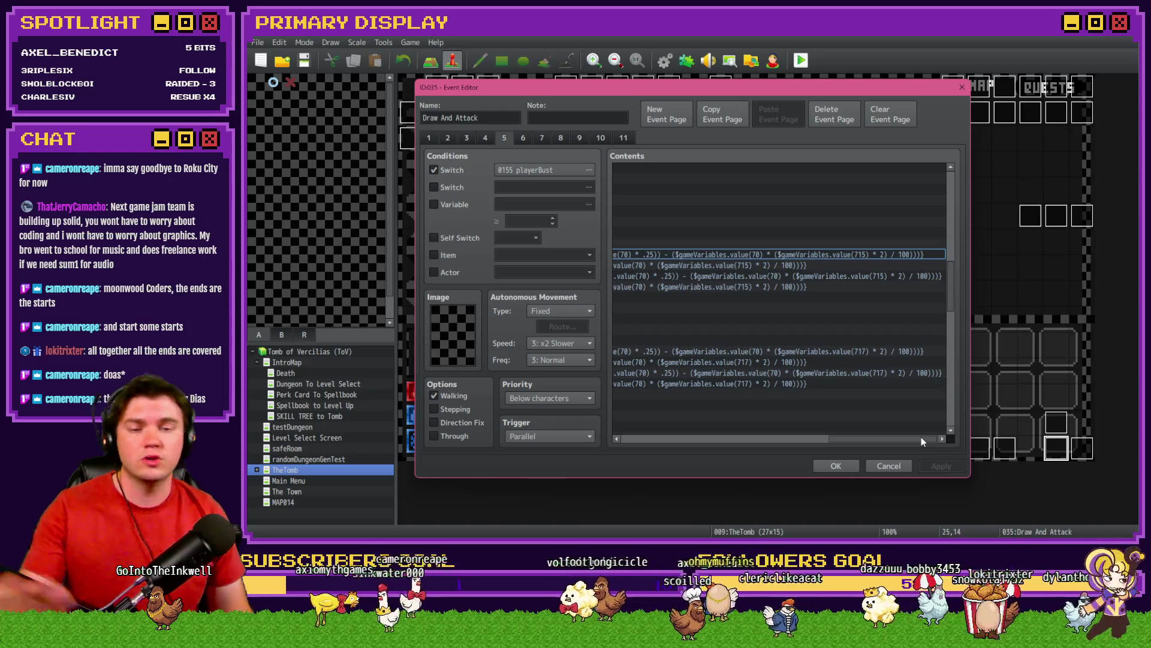
{"action": "left_click_drag", "start_coordinate": [921, 441], "coordinate": [693, 447]}
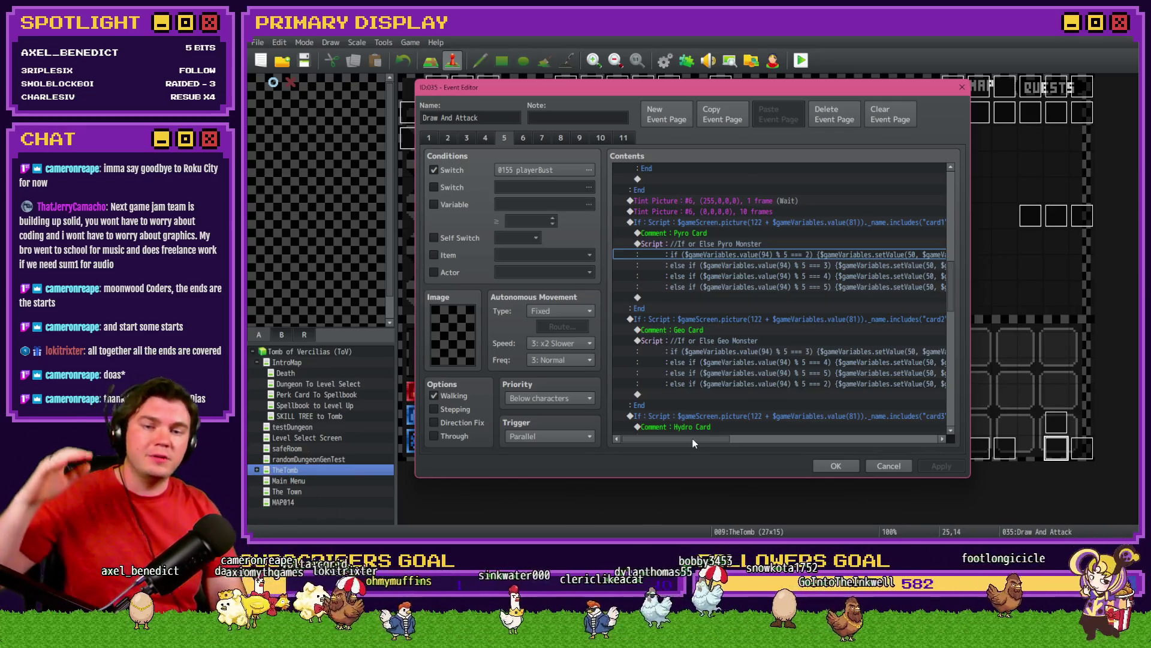
{"action": "left_click", "coordinate": [756, 235]}
{"action": "left_click", "coordinate": [755, 242]}
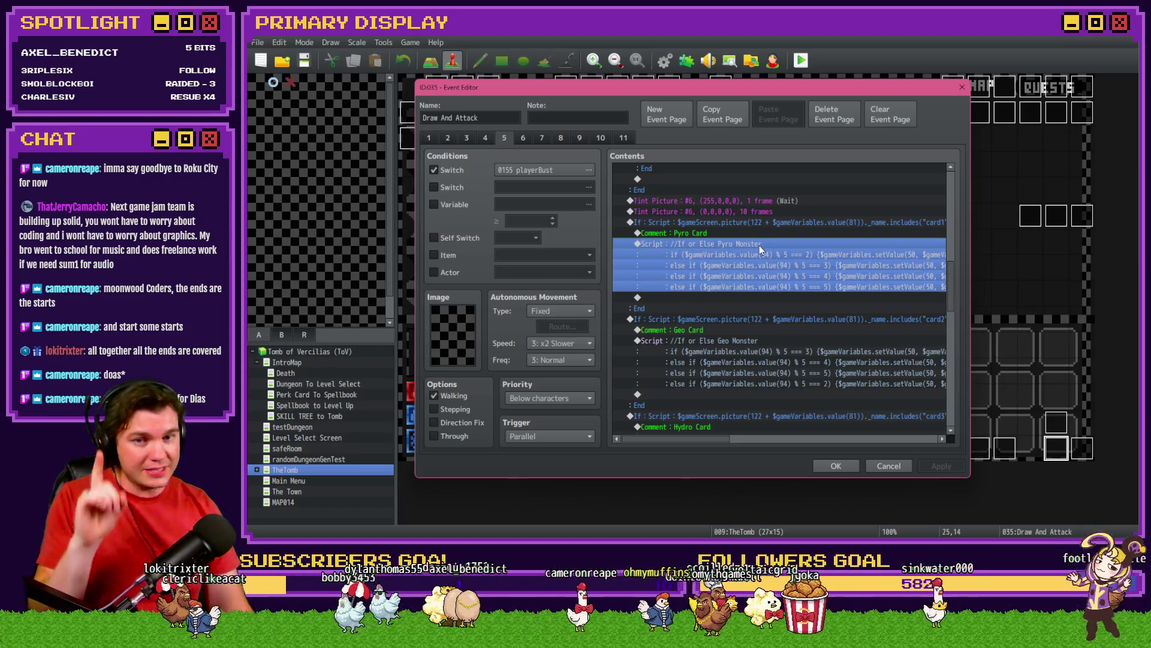
{"action": "left_click", "coordinate": [765, 222]}
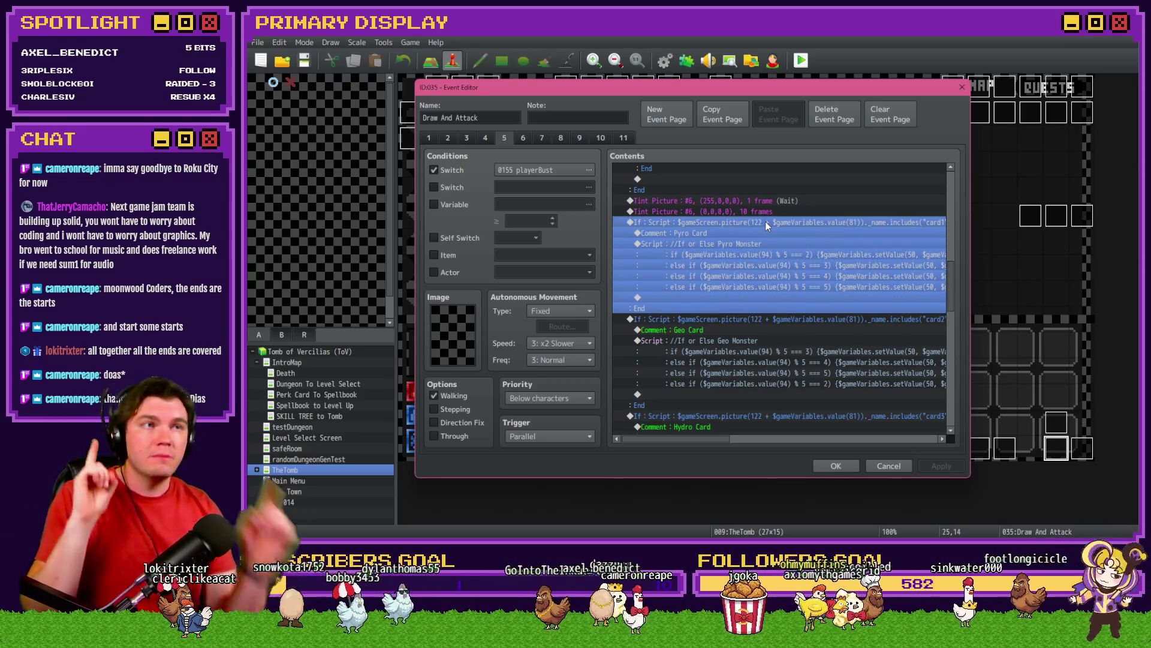
Close the Event Editor with OK and confirm saving the game changes
{"action": "left_click", "coordinate": [835, 466]}
{"action": "key", "text": "ctrl+r"}
{"action": "left_click", "coordinate": [649, 301]}
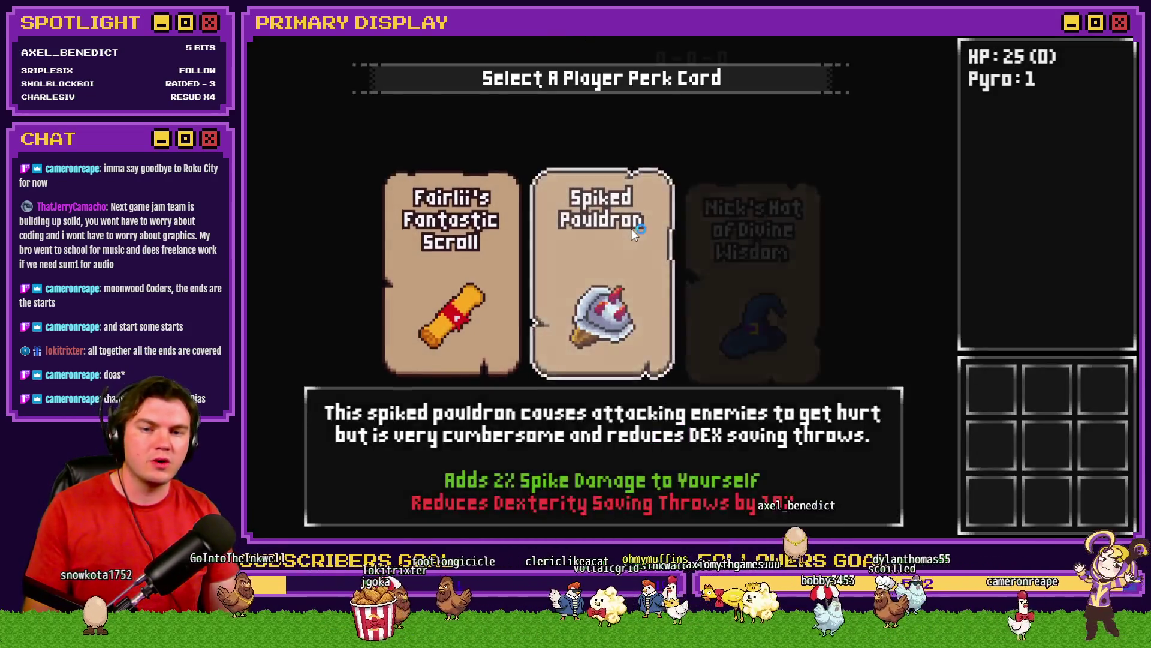
Take the Spiked Pauldron perk, open the skill tree and upgrade Pyro Ward
{"action": "left_click", "coordinate": [631, 229]}
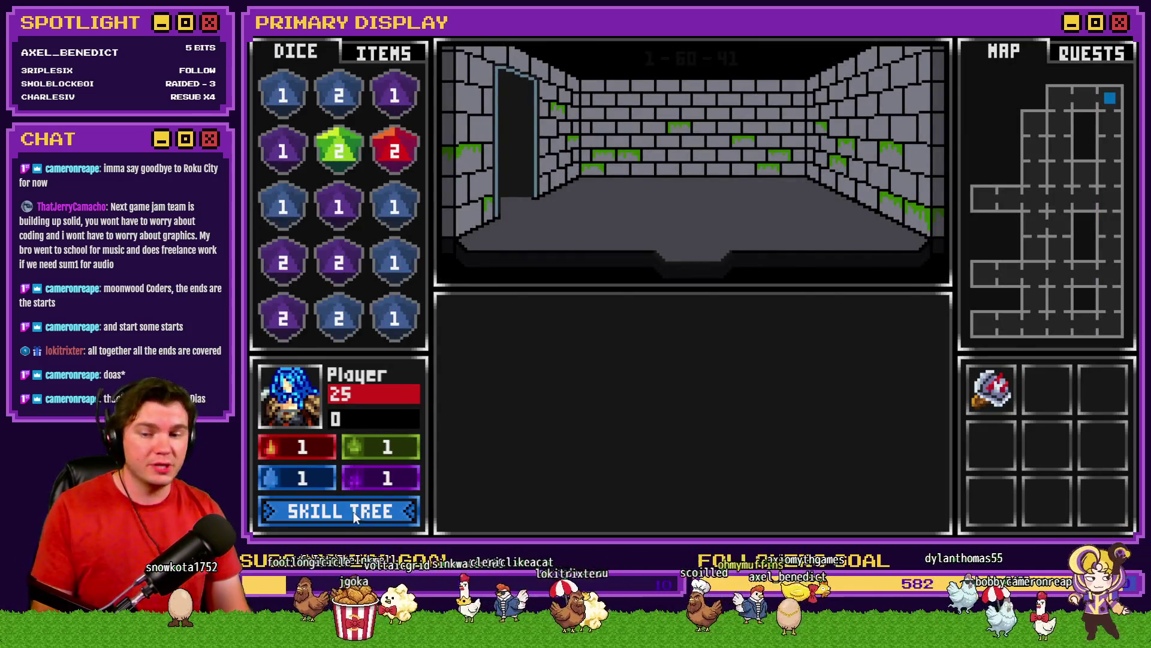
{"action": "left_click", "coordinate": [358, 509]}
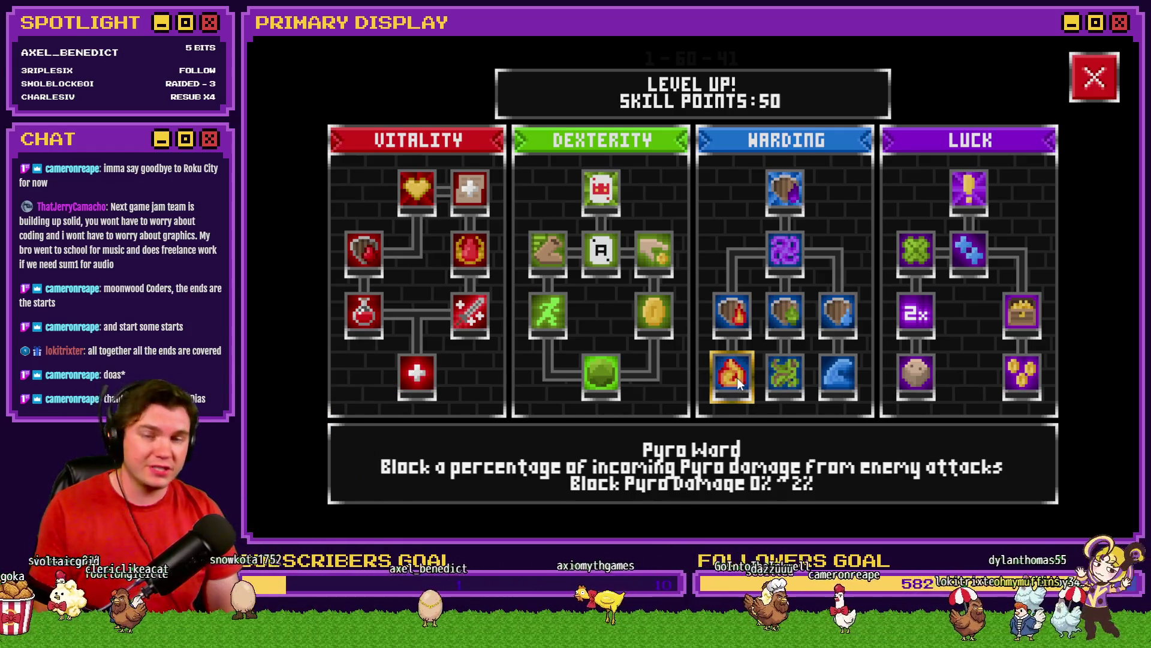
{"action": "left_click", "coordinate": [737, 383]}
Upgrade Geo Ward and Hydro Ward, then close the playtest
{"action": "left_click", "coordinate": [793, 384]}
{"action": "left_click", "coordinate": [826, 382]}
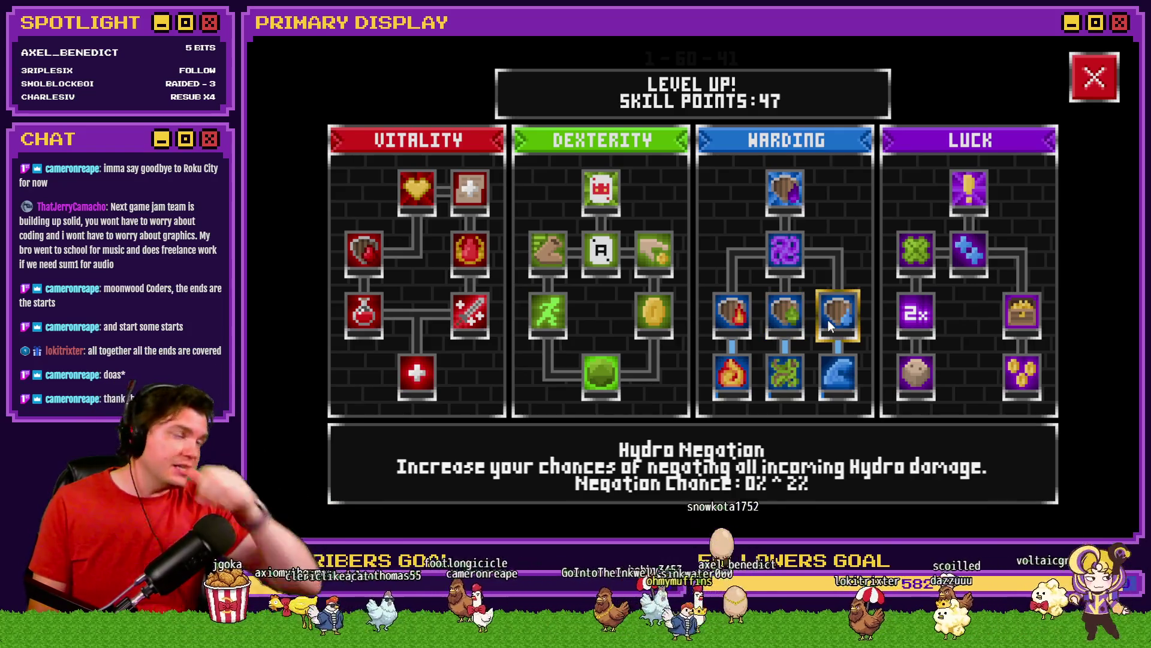
{"action": "key", "text": "alt+F4"}
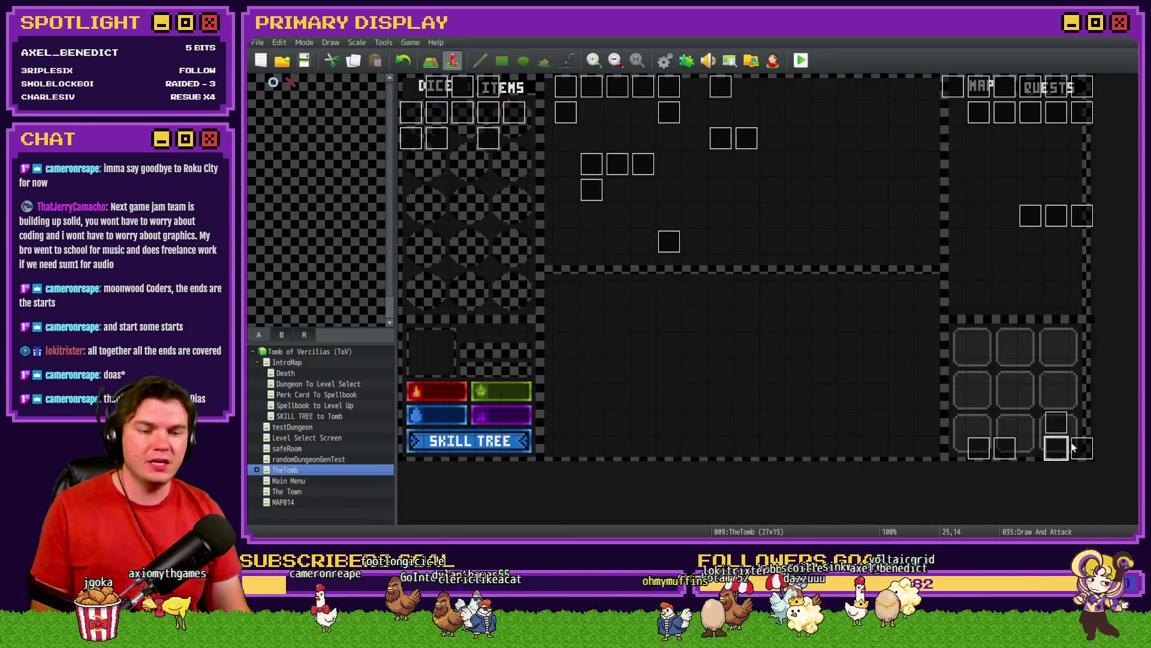
Reopen Draw And Attack and select the Pyro Card block down to its Pyro Monster script
{"action": "double_click", "coordinate": [1057, 448]}
{"action": "left_click_drag", "start_coordinate": [950, 190], "coordinate": [960, 274]}
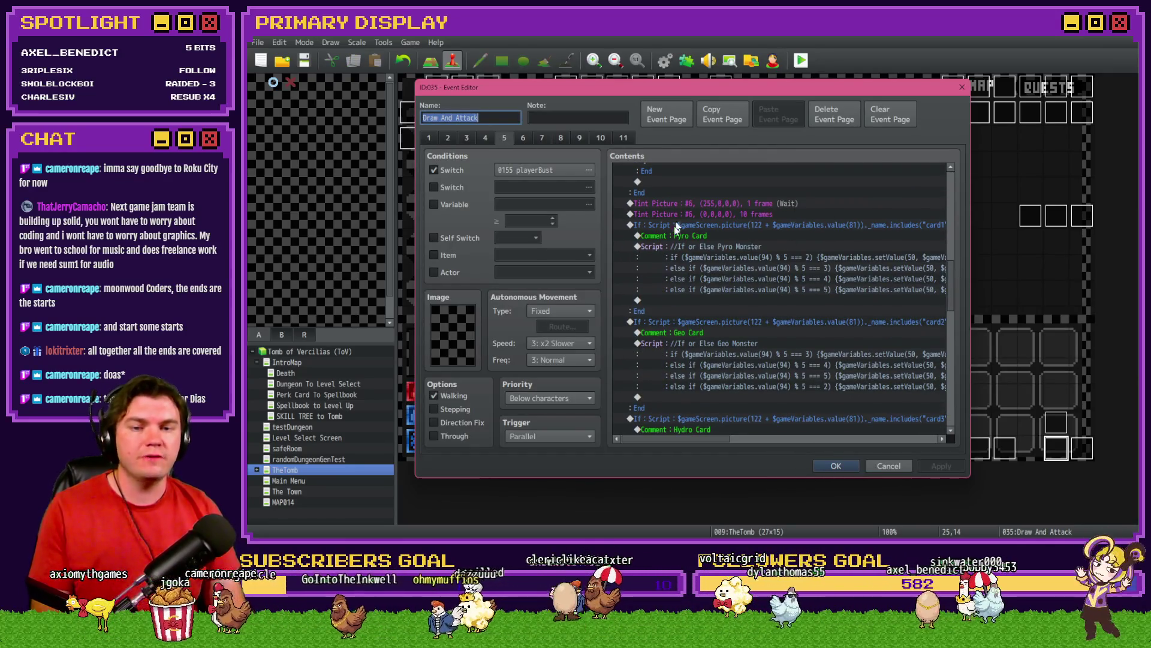
{"action": "left_click", "coordinate": [725, 225]}
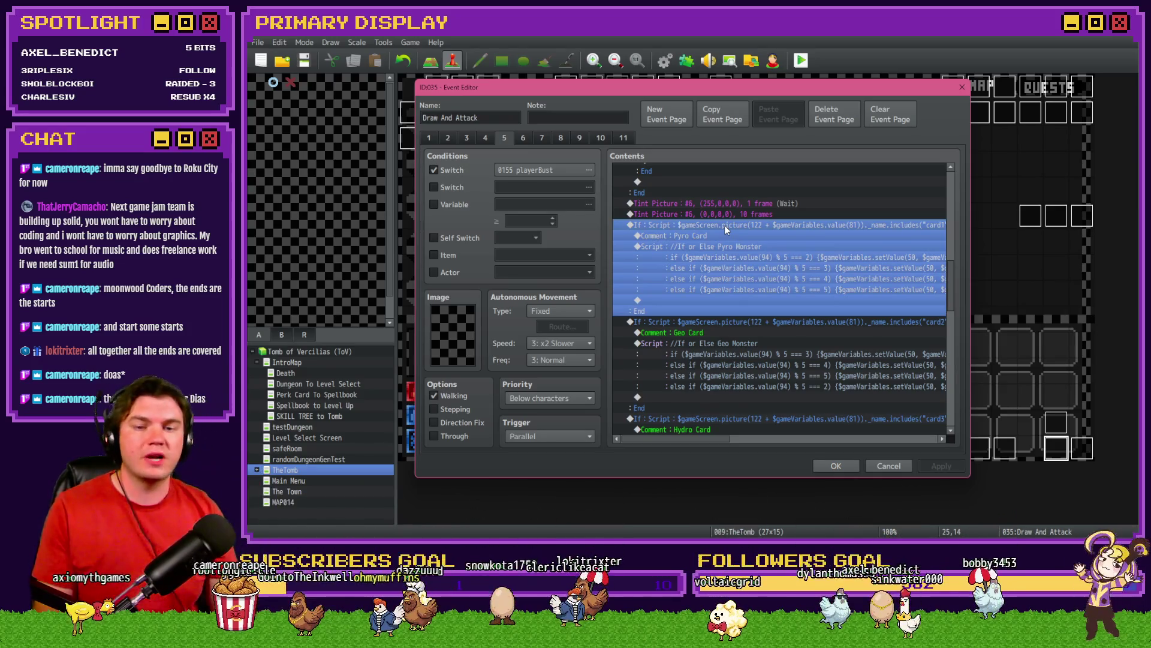
{"action": "left_click", "coordinate": [726, 236]}
{"action": "left_click", "coordinate": [729, 248]}
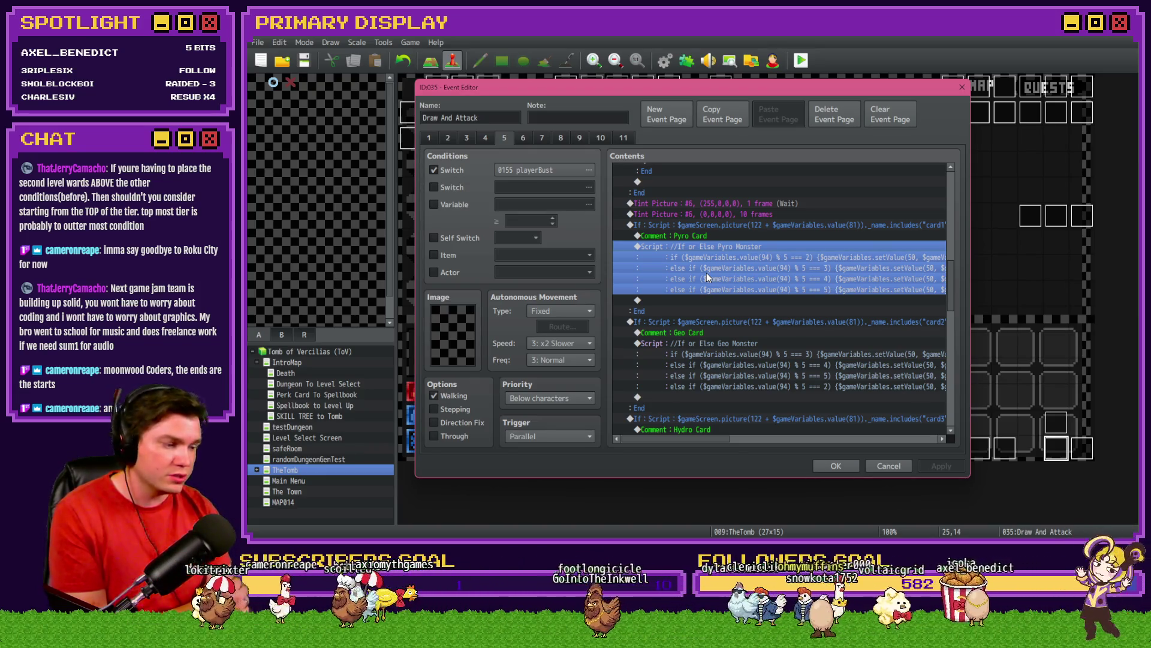
{"action": "left_click", "coordinate": [713, 226]}
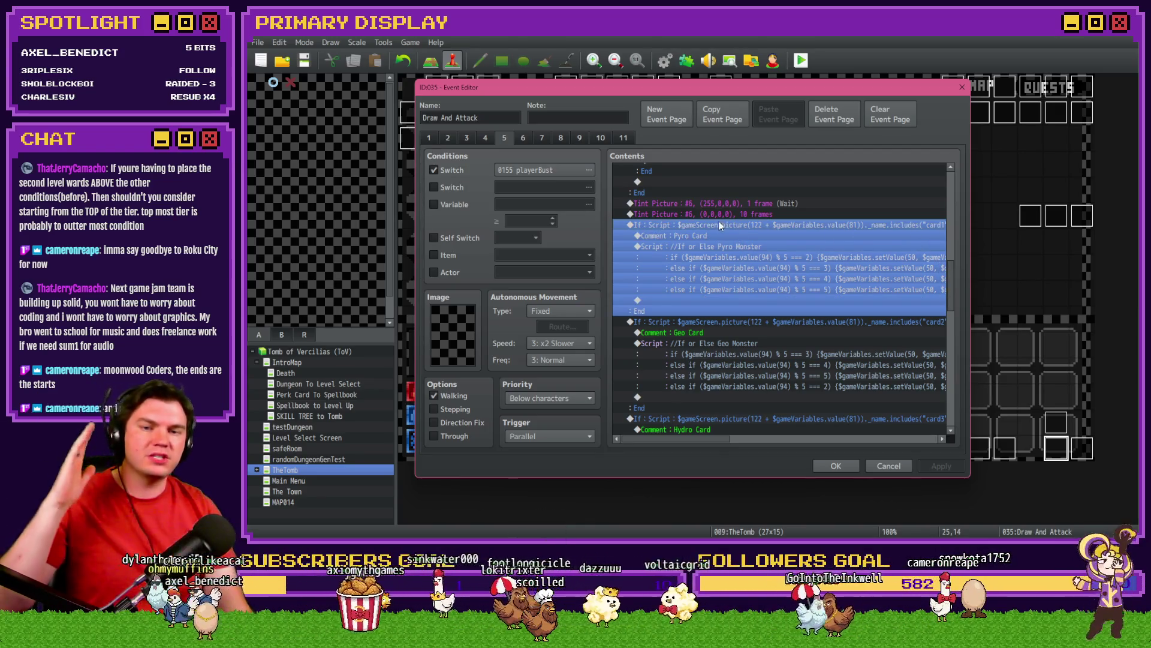
{"action": "scroll", "coordinate": [718, 221], "scroll_direction": "up", "scroll_amount": 2}
{"action": "left_click", "coordinate": [731, 287]}
{"action": "left_click", "coordinate": [732, 300]}
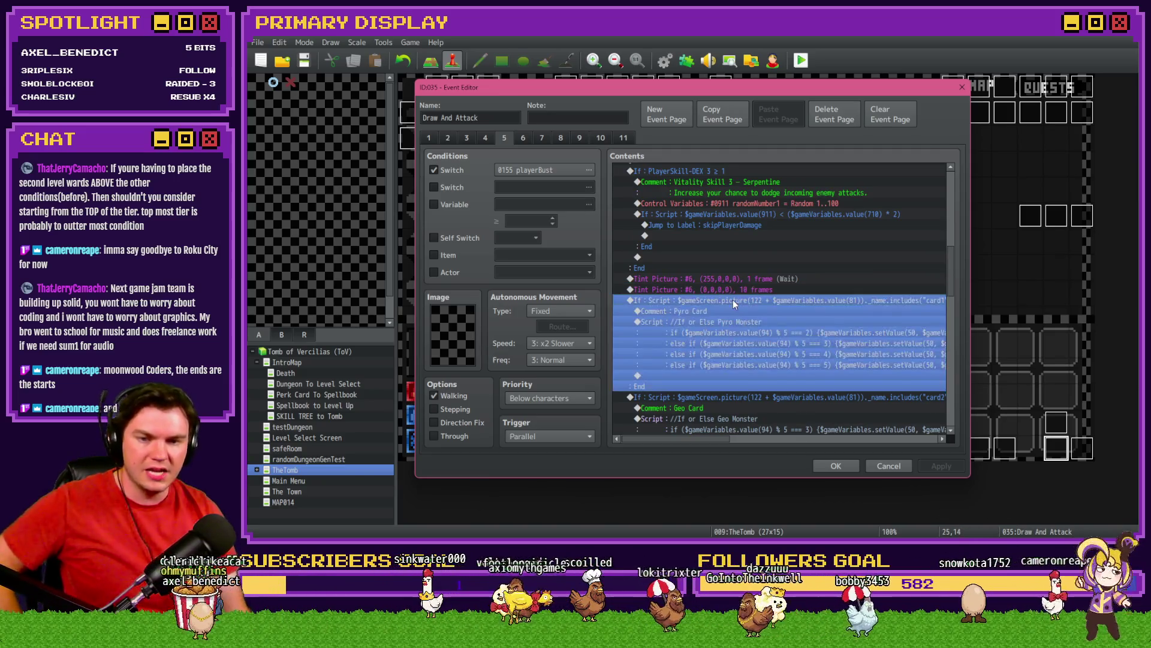
{"action": "mouse_move", "coordinate": [952, 265]}
{"action": "left_mouse_down"}
{"action": "mouse_move", "coordinate": [960, 323]}
{"action": "mouse_move", "coordinate": [958, 292]}
{"action": "left_mouse_up"}
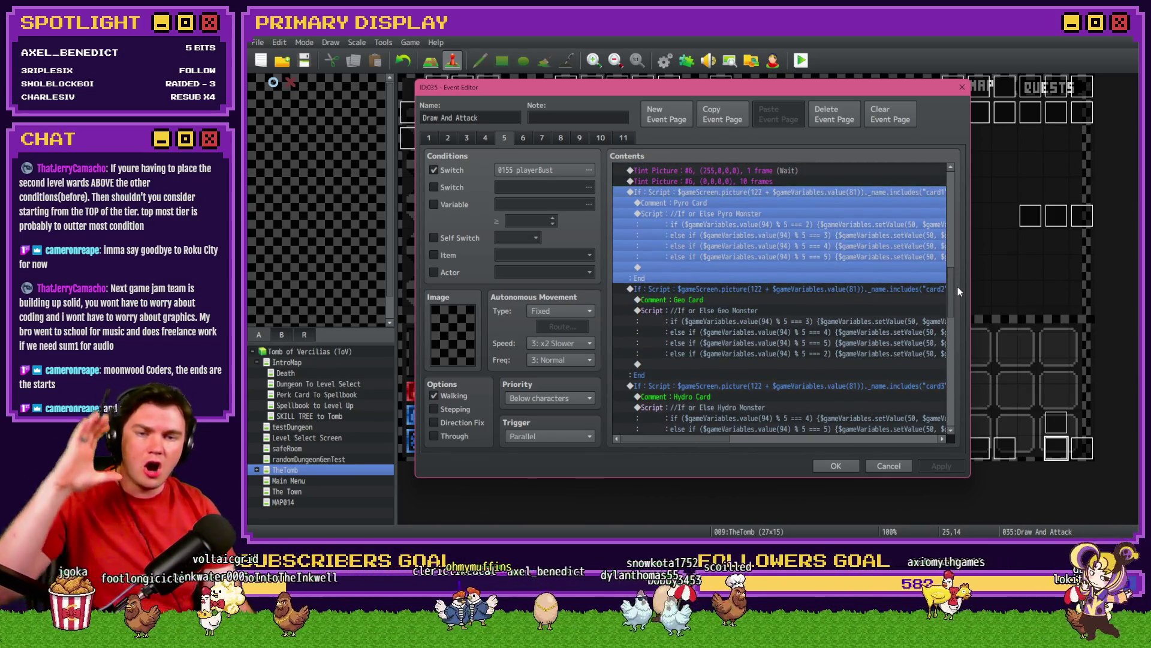
{"action": "left_click", "coordinate": [764, 210]}
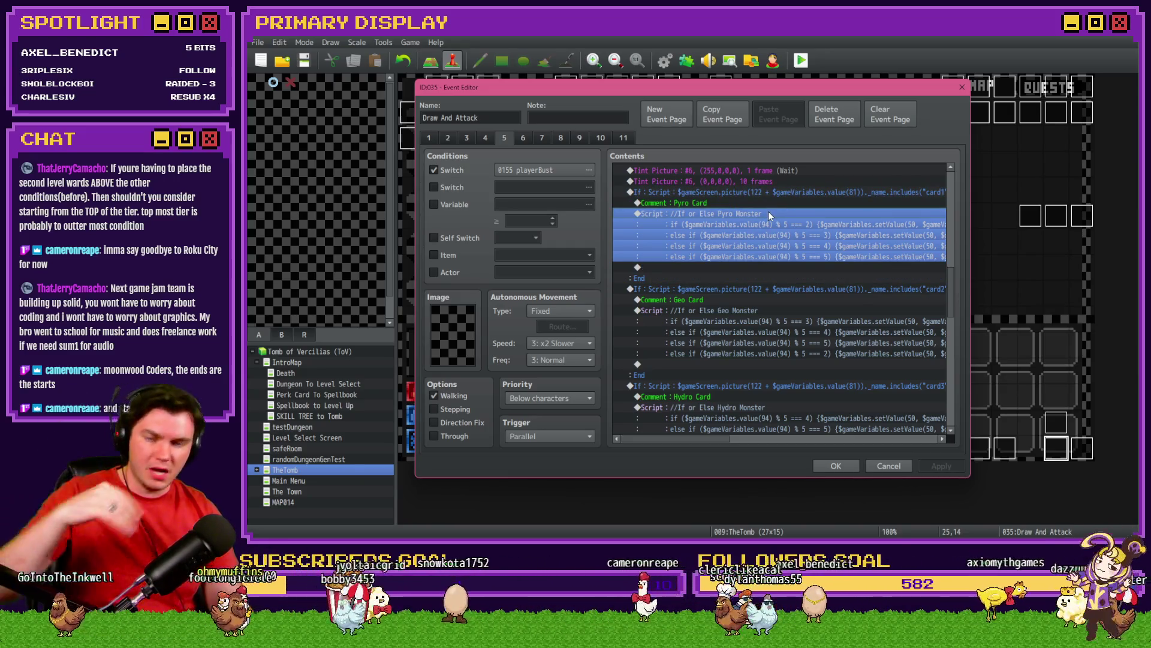
{"action": "left_click", "coordinate": [773, 192]}
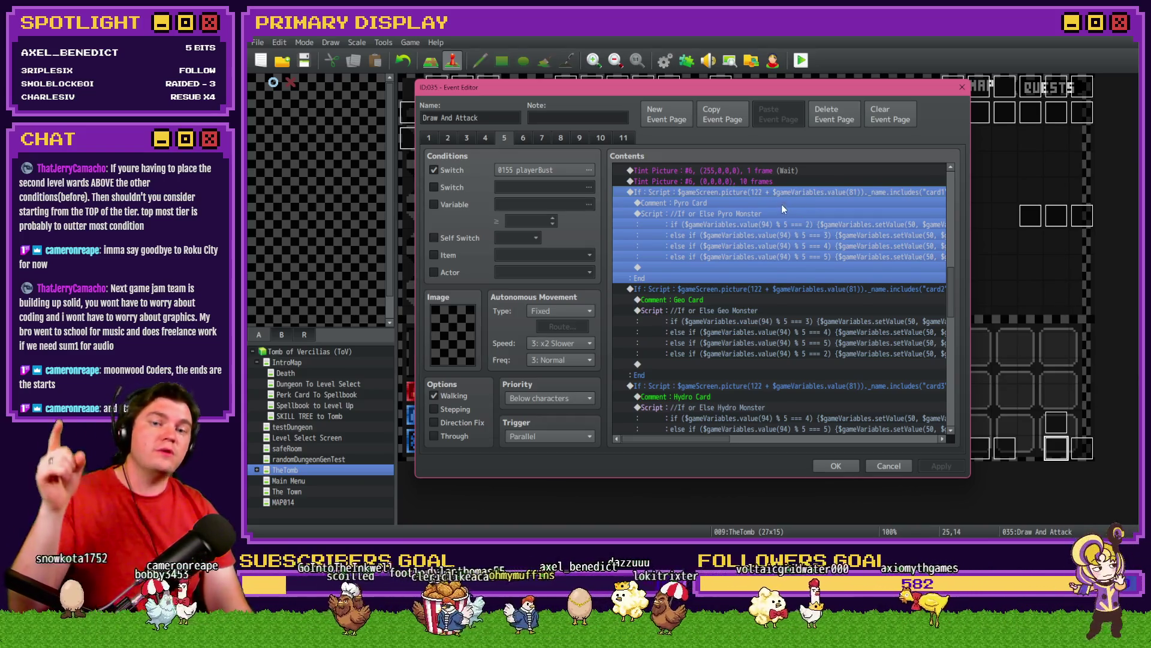
{"action": "left_click", "coordinate": [782, 204]}
{"action": "left_click", "coordinate": [775, 214]}
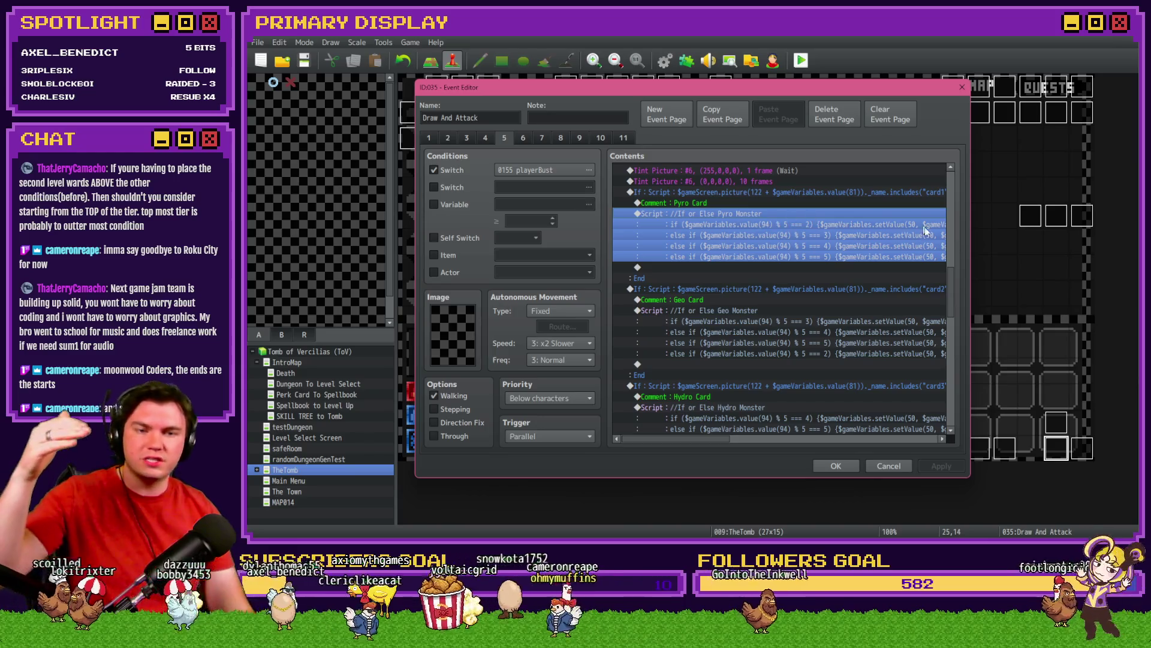
{"action": "mouse_move", "coordinate": [952, 274]}
{"action": "left_mouse_down"}
{"action": "mouse_move", "coordinate": [948, 307]}
{"action": "mouse_move", "coordinate": [926, 330]}
{"action": "left_mouse_up"}
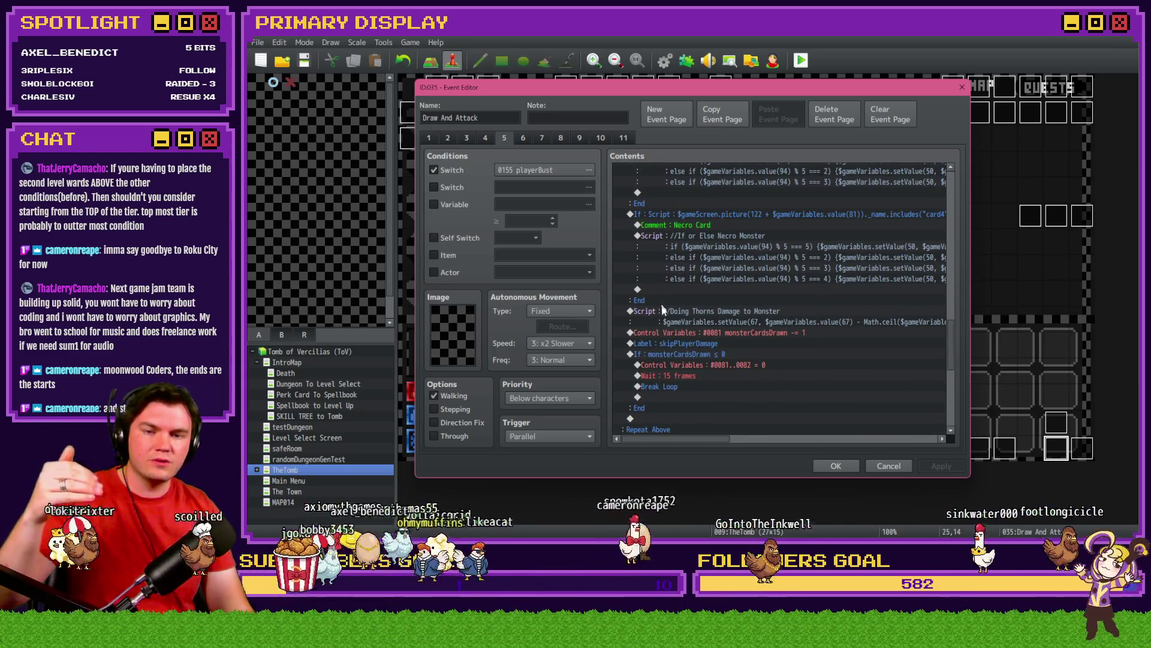
{"action": "left_click", "coordinate": [694, 314]}
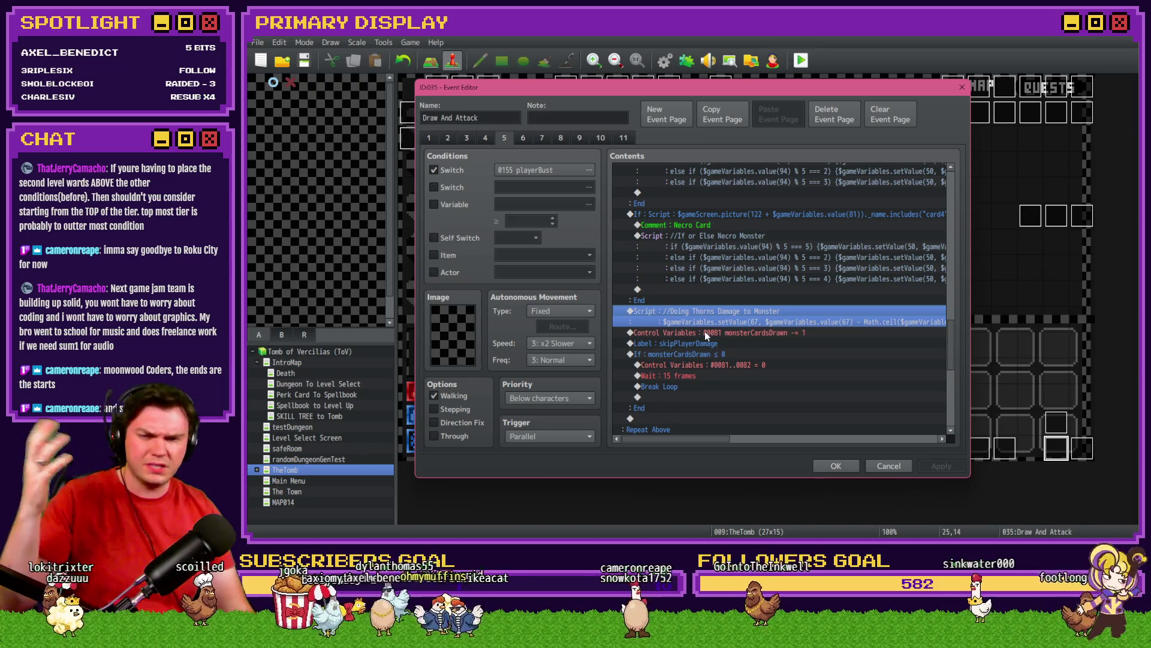
{"action": "left_click", "coordinate": [704, 332]}
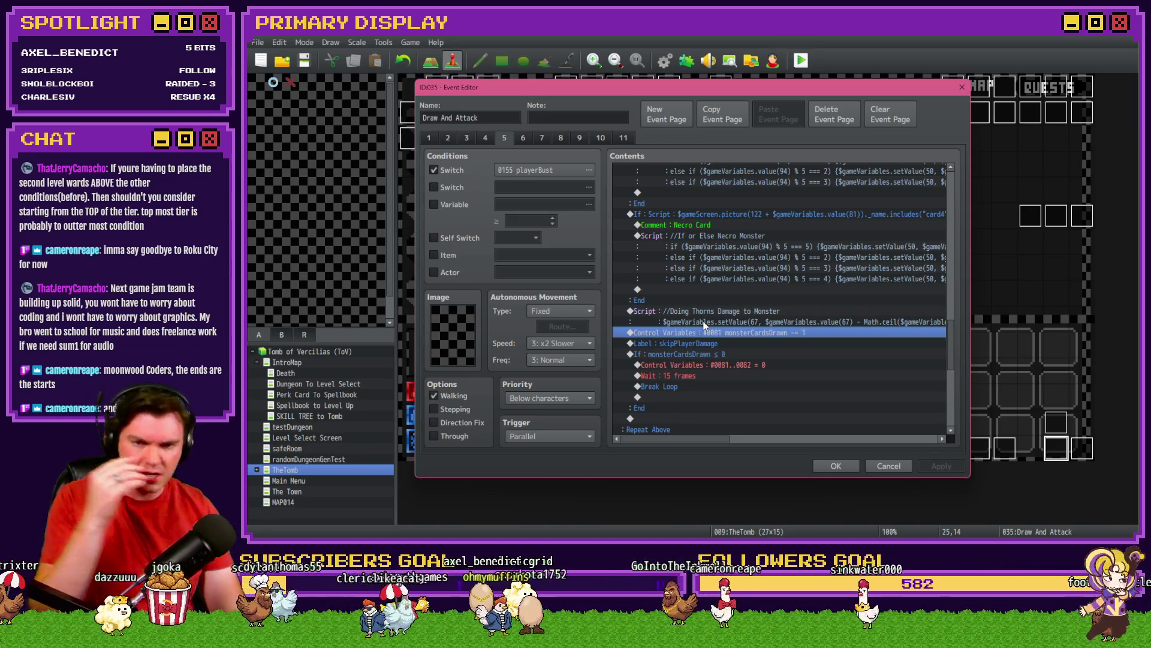
{"action": "left_click_drag", "start_coordinate": [949, 333], "coordinate": [965, 264]}
{"action": "scroll", "coordinate": [958, 282], "scroll_direction": "down", "scroll_amount": 1}
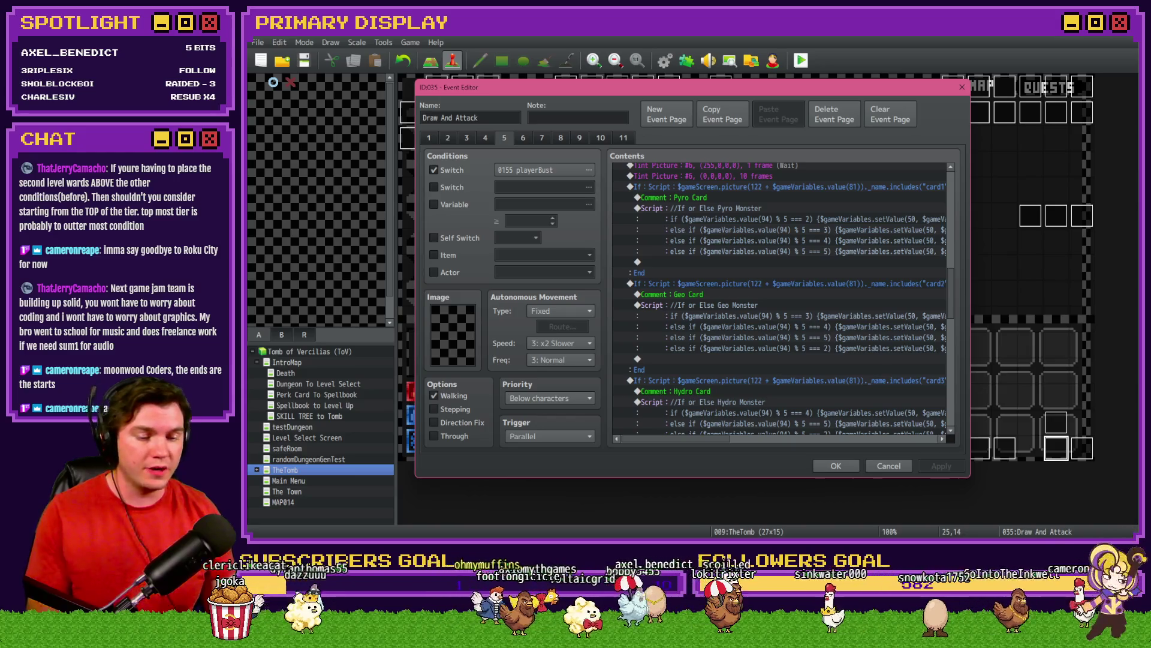
{"action": "key", "text": "alt+Tab"}
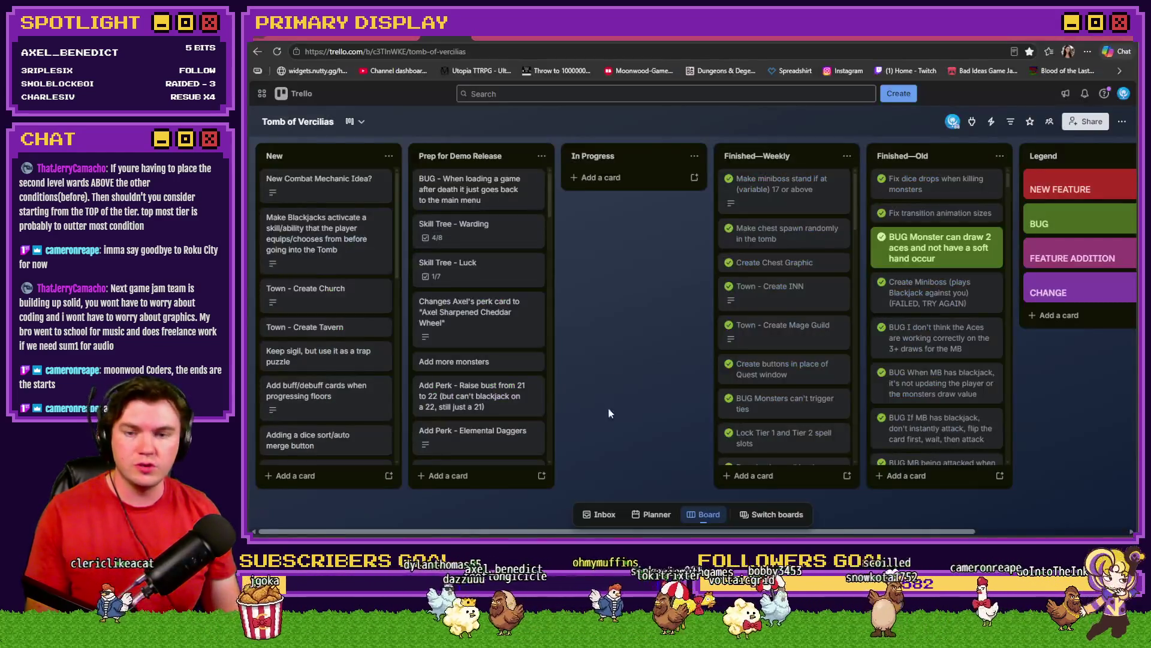
{"action": "left_click", "coordinate": [474, 228]}
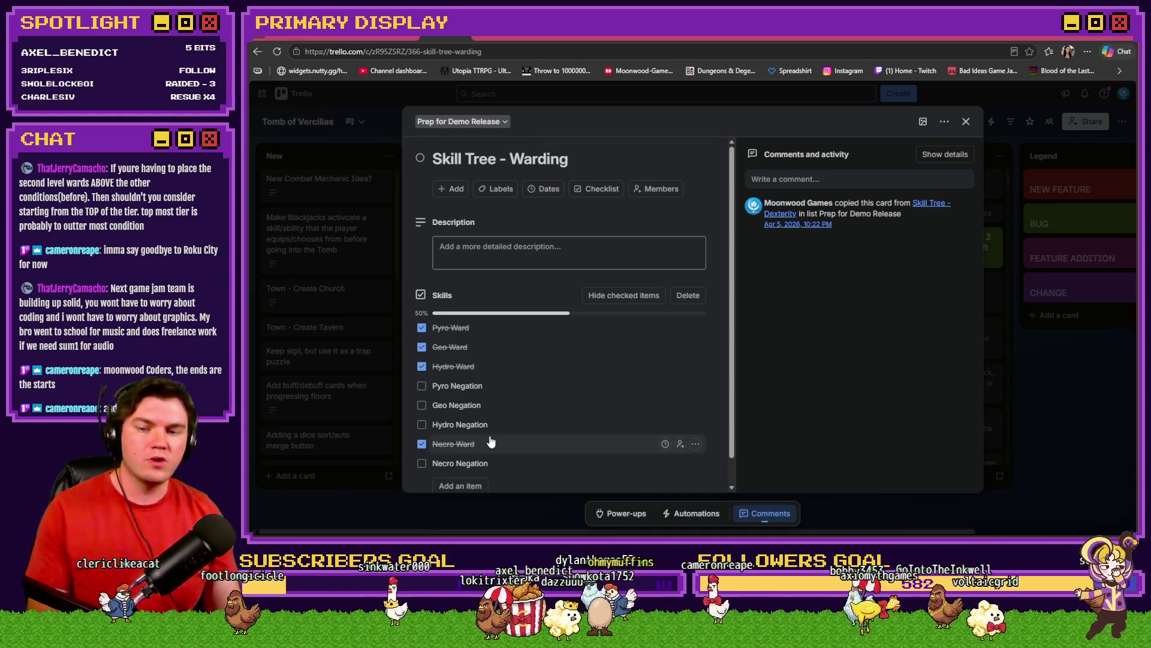
{"action": "key", "text": "alt+Tab"}
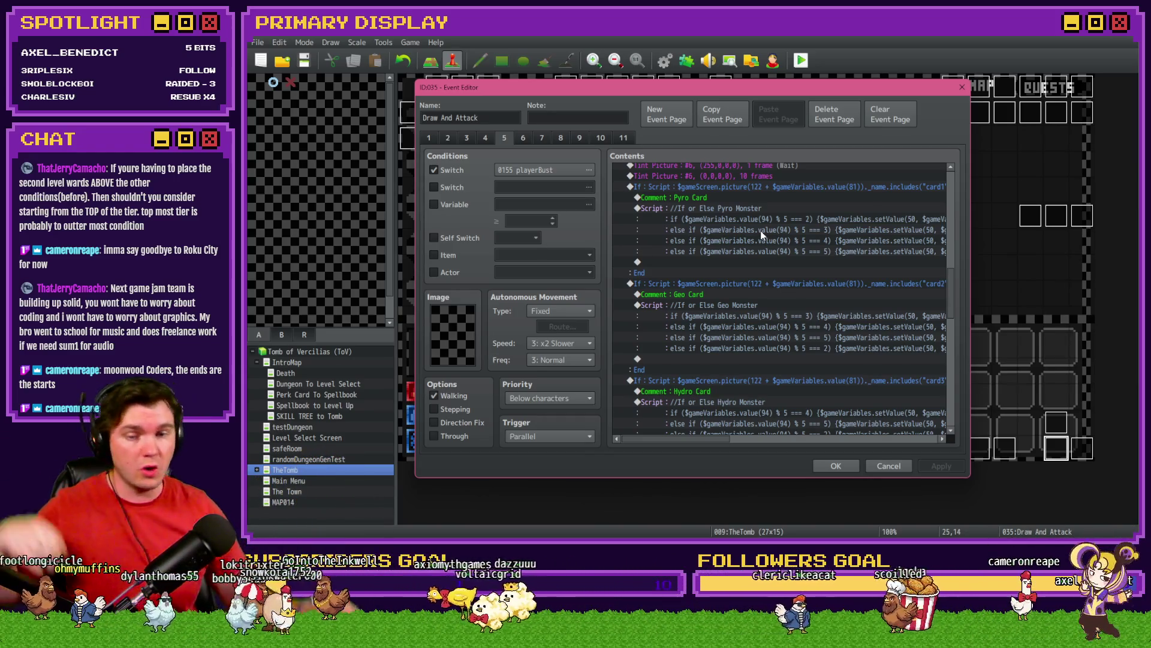
{"action": "double_click", "coordinate": [780, 237]}
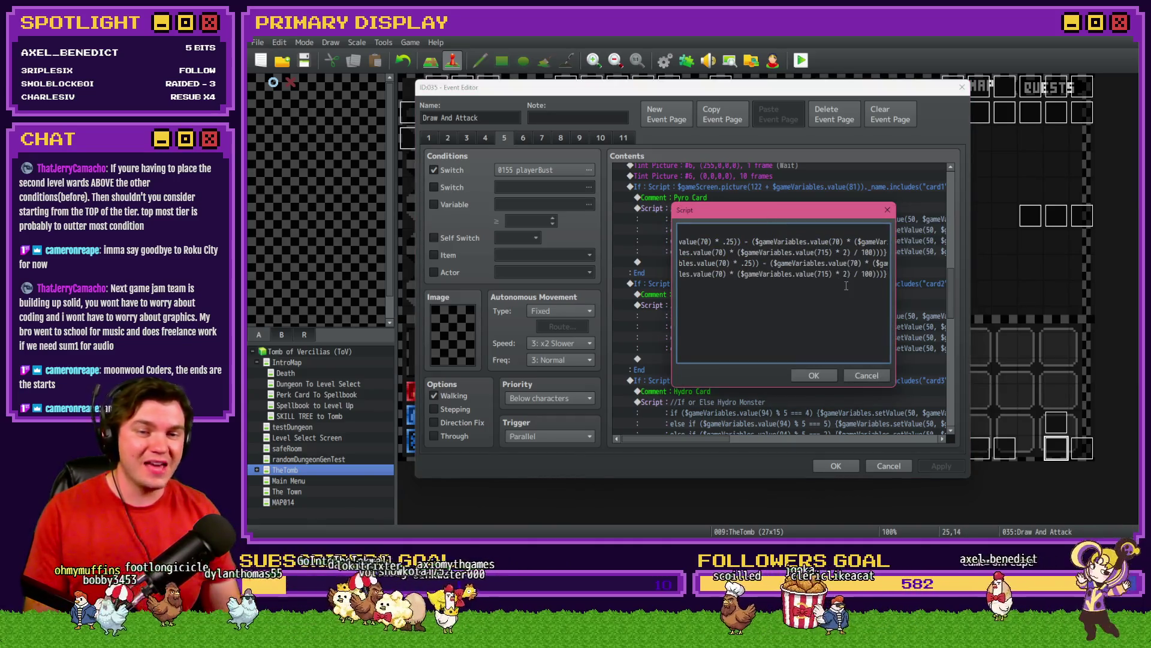
{"action": "key", "text": "shift+Home"}
{"action": "key", "text": "ctrl+c"}
{"action": "key", "text": "End"}
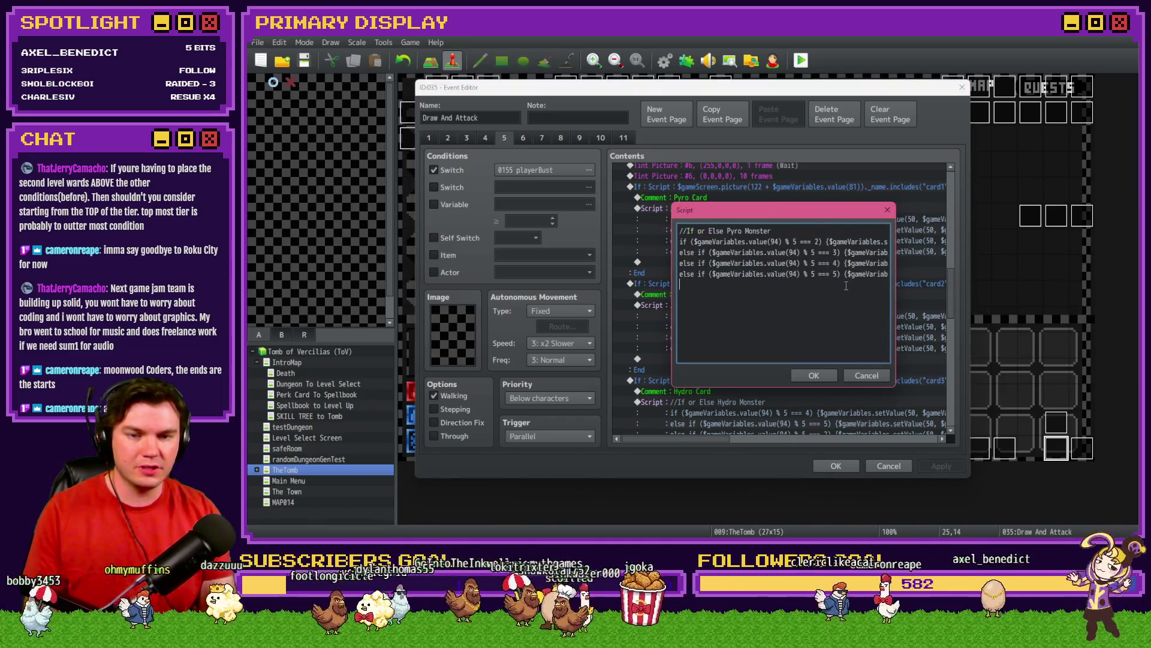
{"action": "key", "text": "Return"}
{"action": "key", "text": "ctrl+v"}
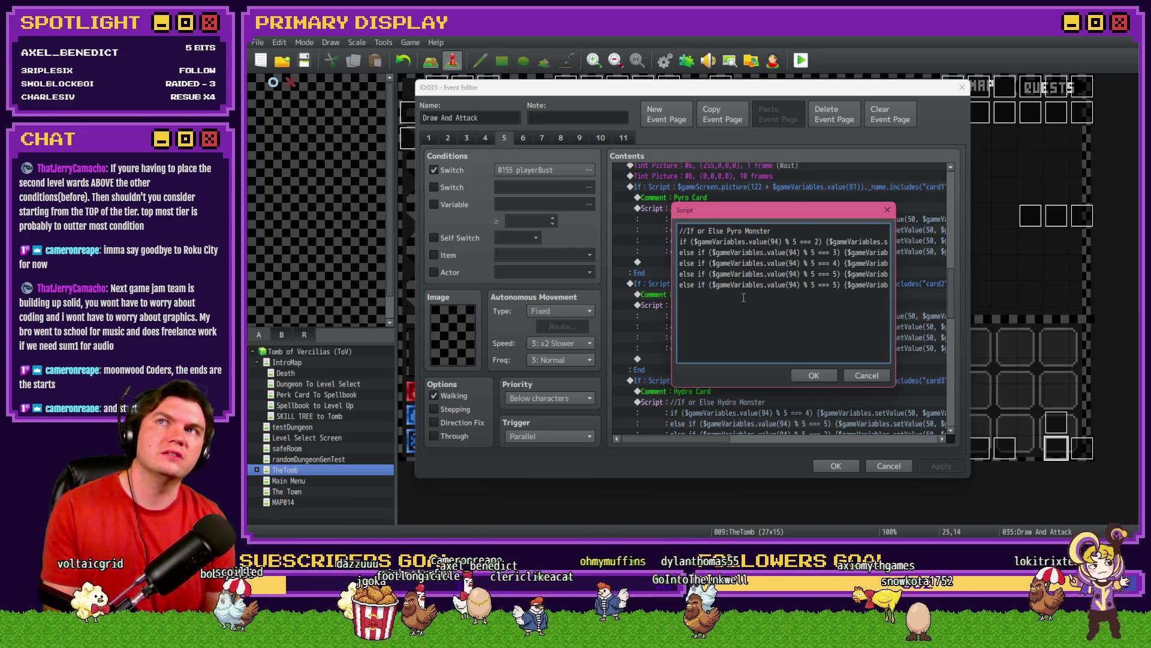
{"action": "key", "text": "BackSpace"}
{"action": "key", "text": "BackSpace"}
{"action": "key", "text": "BackSpace"}
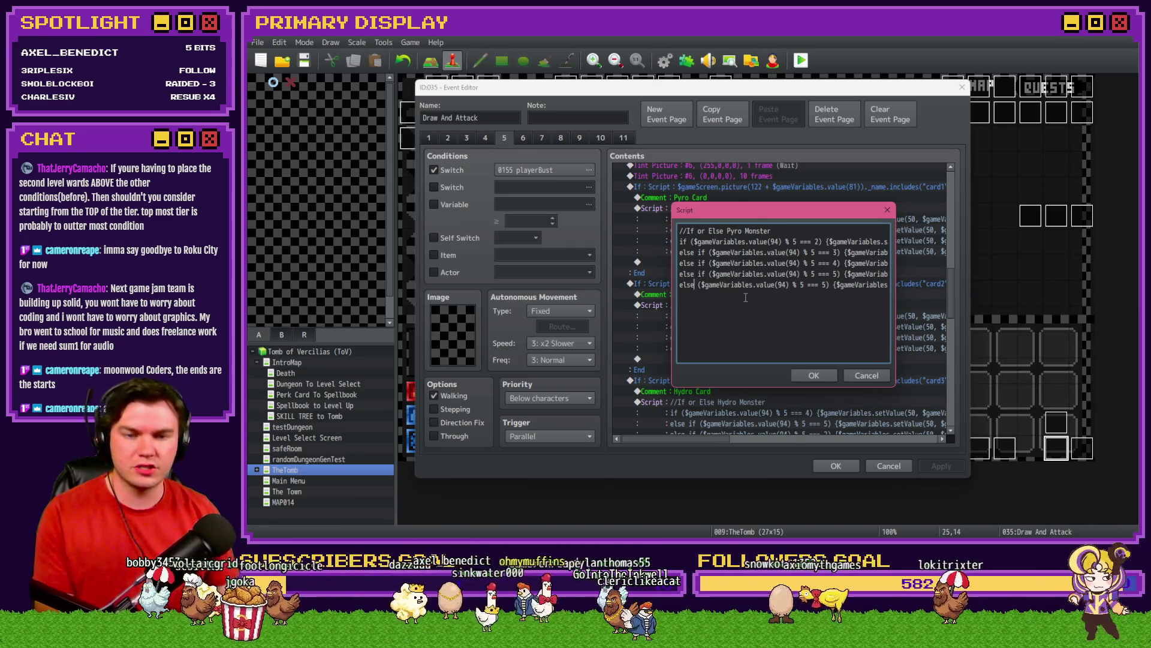
{"action": "mouse_move", "coordinate": [698, 285]}
{"action": "left_mouse_down"}
{"action": "mouse_move", "coordinate": [833, 289]}
{"action": "mouse_move", "coordinate": [622, 282]}
{"action": "mouse_move", "coordinate": [833, 284]}
{"action": "left_mouse_up"}
{"action": "left_click", "coordinate": [830, 283]}
{"action": "key", "text": "BackSpace"}
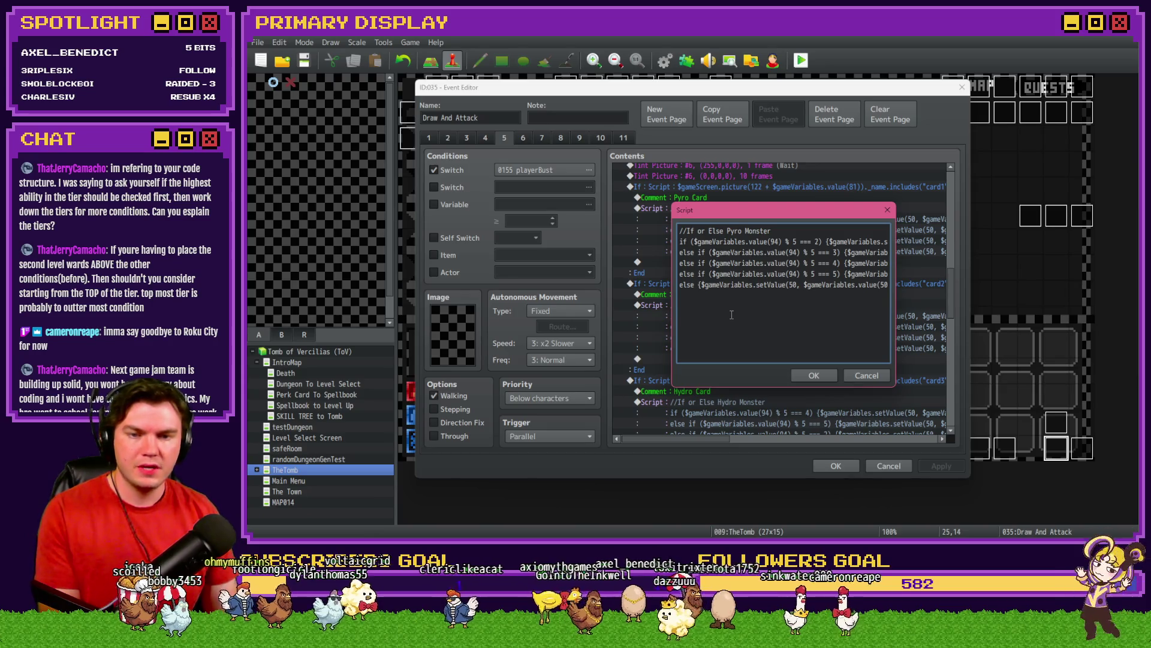
{"action": "key", "text": "Right"}
{"action": "key", "text": "Right"}
{"action": "key", "text": "Right"}
{"action": "key", "text": "Right"}
{"action": "key", "text": "Right"}
{"action": "key", "text": "Right"}
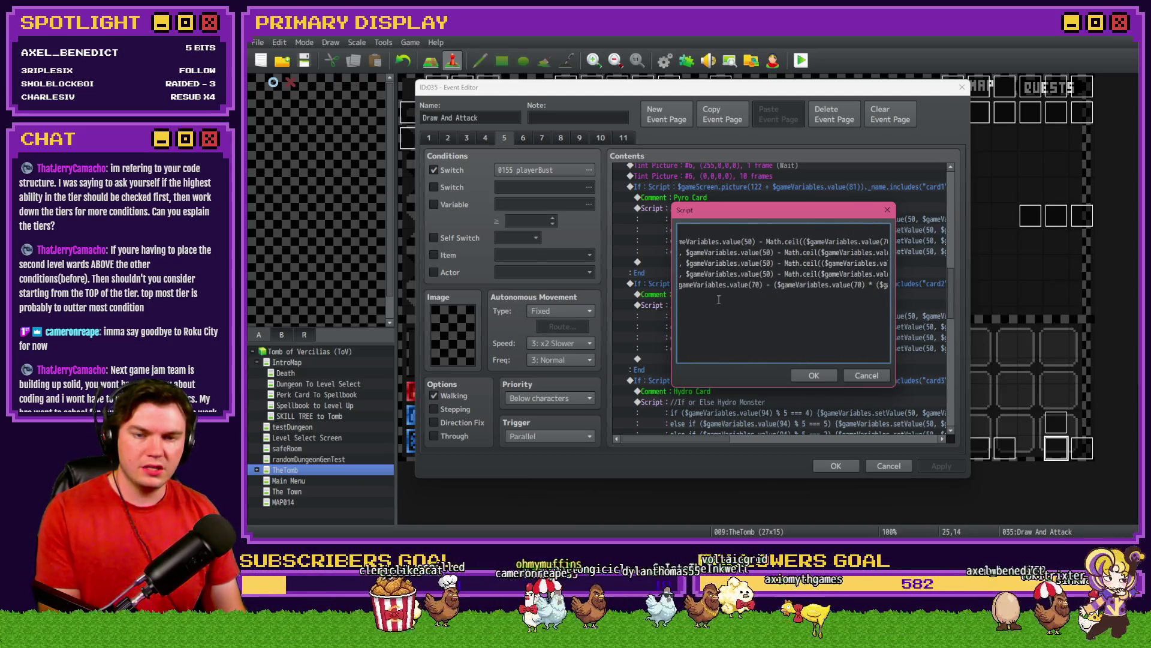
{"action": "key", "text": "Right"}
{"action": "key", "text": "Right"}
{"action": "key", "text": "Right"}
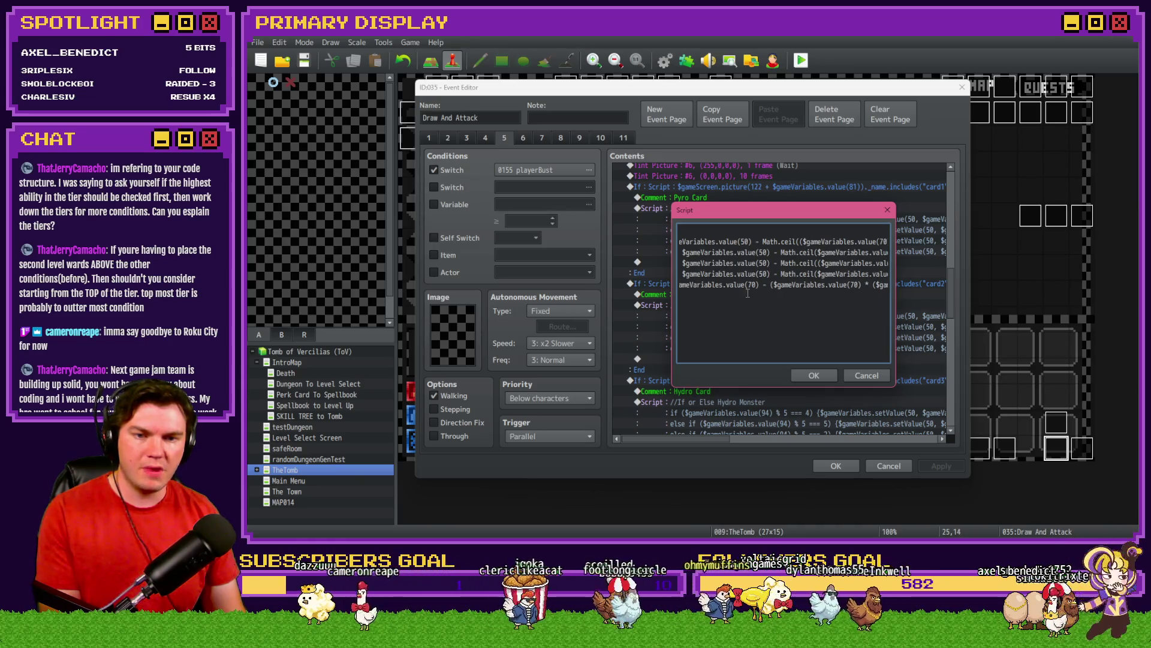
{"action": "key", "text": "Right"}
{"action": "key", "text": "Right"}
{"action": "key", "text": "Right"}
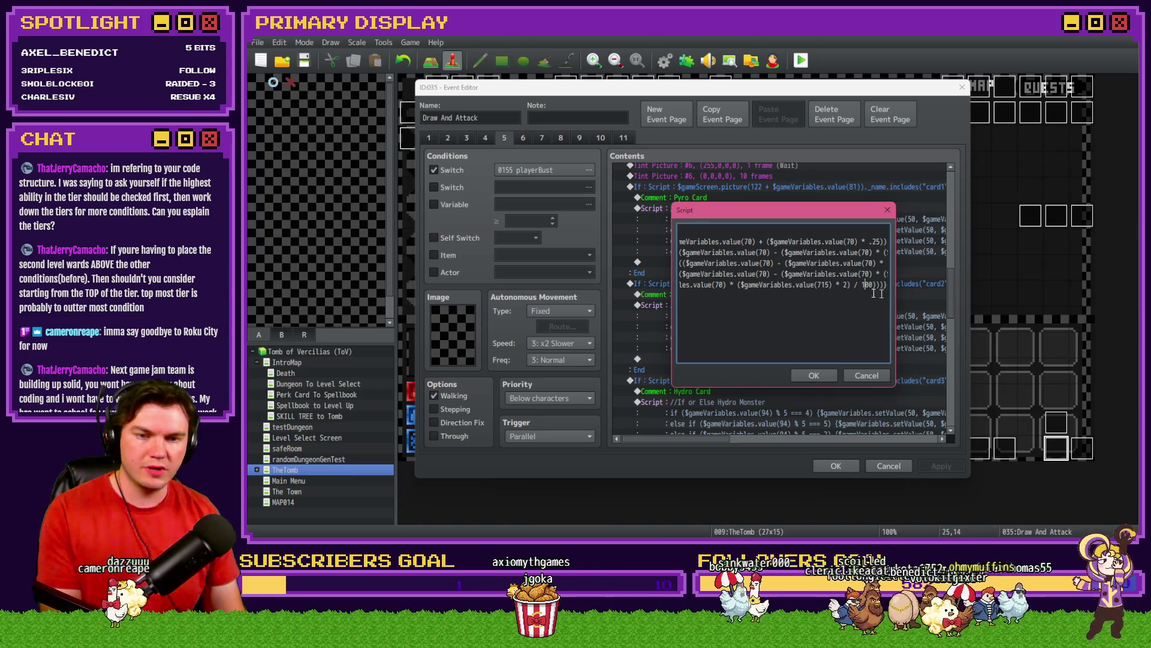
{"action": "left_click", "coordinate": [829, 298]}
{"action": "key", "text": "End"}
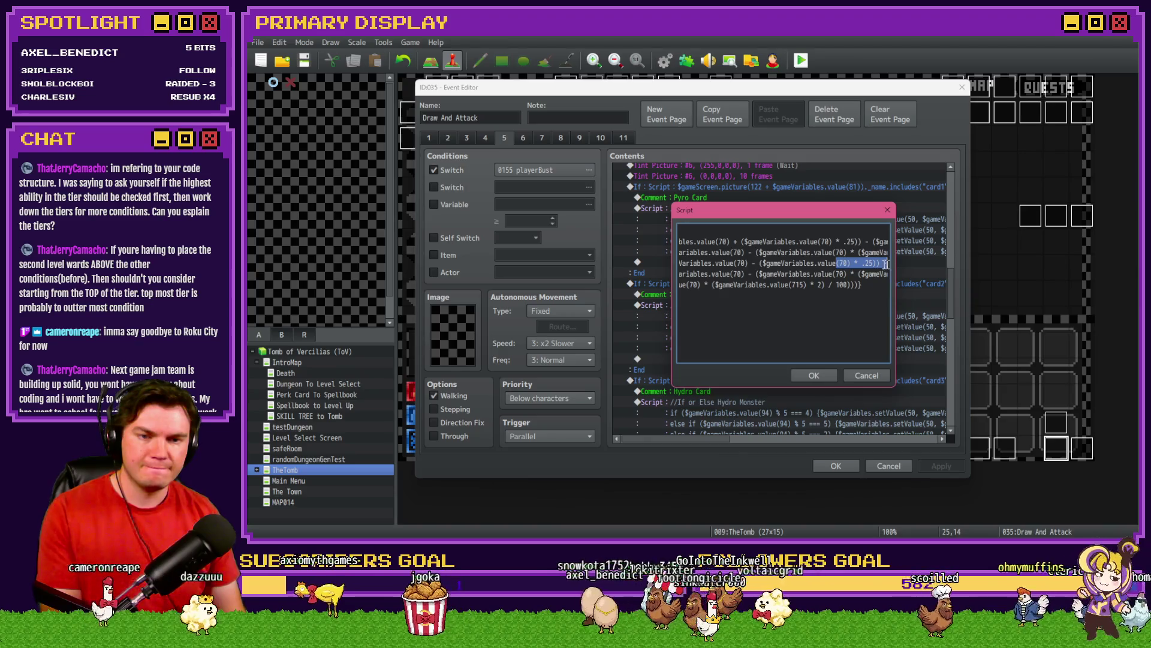
{"action": "left_click_drag", "start_coordinate": [847, 273], "coordinate": [903, 272]}
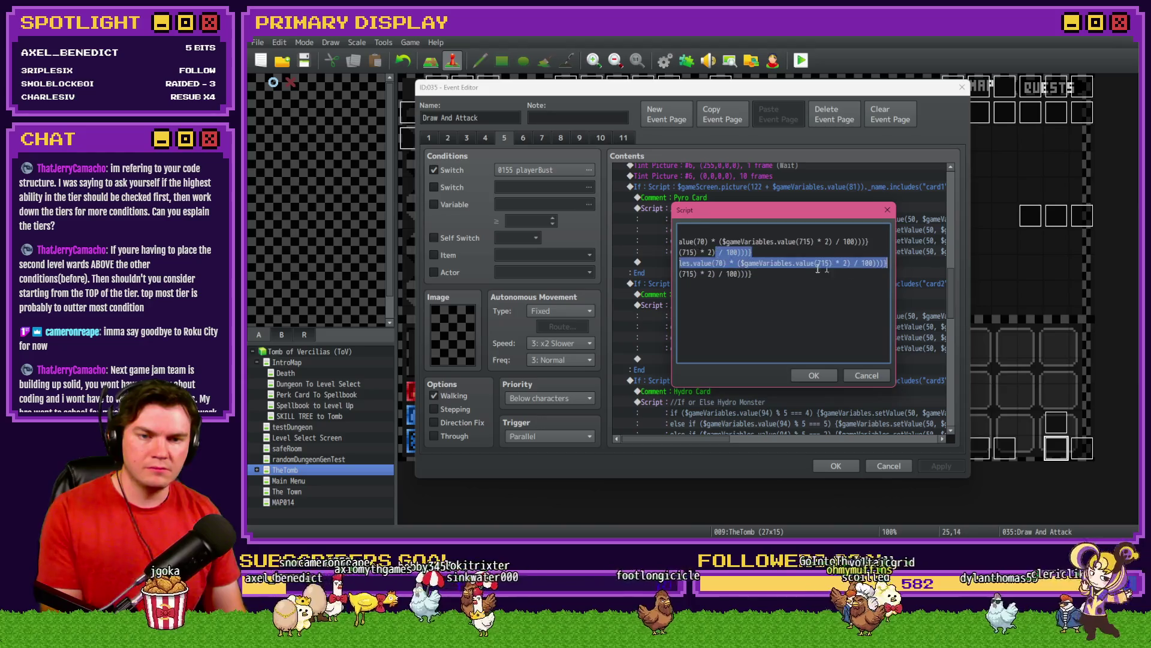
{"action": "mouse_move", "coordinate": [759, 263]}
{"action": "left_mouse_down"}
{"action": "mouse_move", "coordinate": [927, 267]}
{"action": "mouse_move", "coordinate": [680, 241]}
{"action": "left_mouse_up"}
{"action": "left_click", "coordinate": [797, 287]}
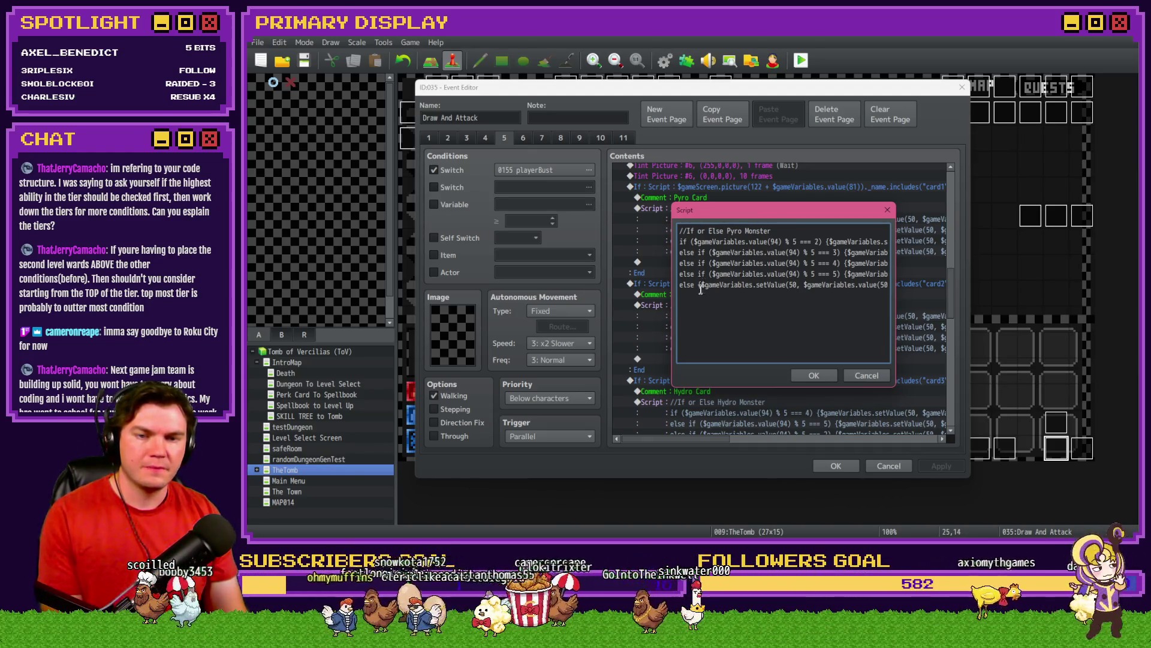
Strip Math.ceil and the value(715) multiplier from the last else line, leaving value(70) subtracted
{"action": "key", "text": "Right"}
{"action": "key", "text": "Right"}
{"action": "key", "text": "Right"}
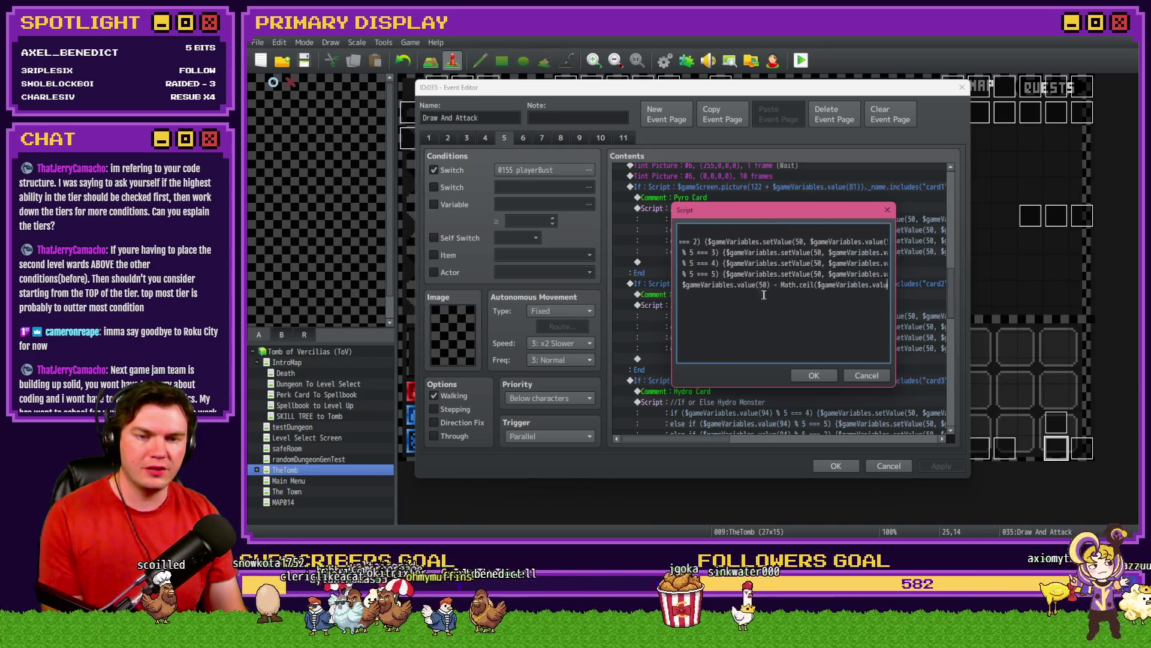
{"action": "key", "text": "Right"}
{"action": "key", "text": "Right"}
{"action": "key", "text": "Right"}
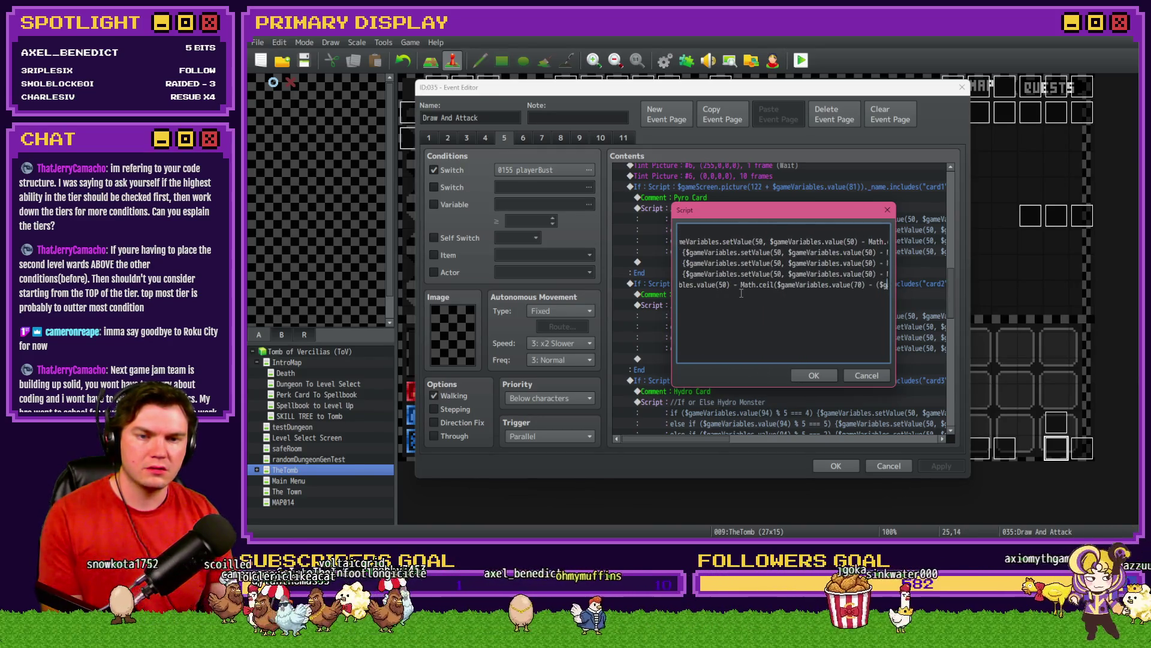
{"action": "left_click", "coordinate": [763, 286]}
{"action": "key", "text": "BackSpace"}
{"action": "key", "text": "BackSpace"}
{"action": "key", "text": "BackSpace"}
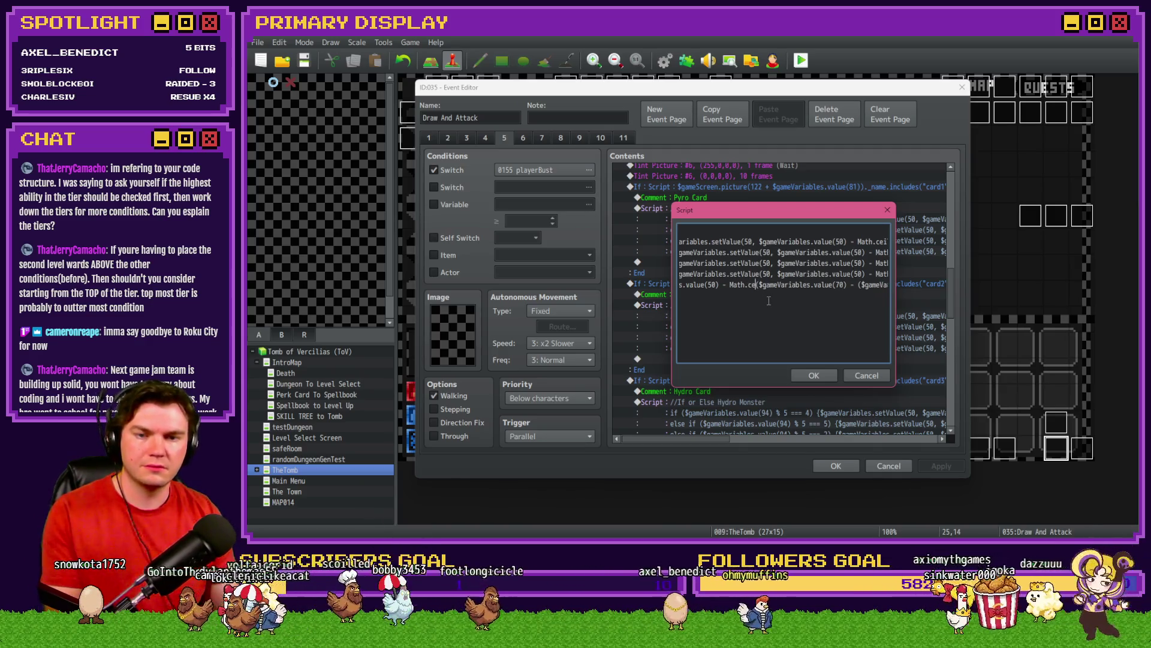
{"action": "key", "text": "BackSpace"}
{"action": "key", "text": "Delete"}
{"action": "left_click", "coordinate": [818, 285]}
{"action": "key", "text": "Delete"}
{"action": "key", "text": "Delete"}
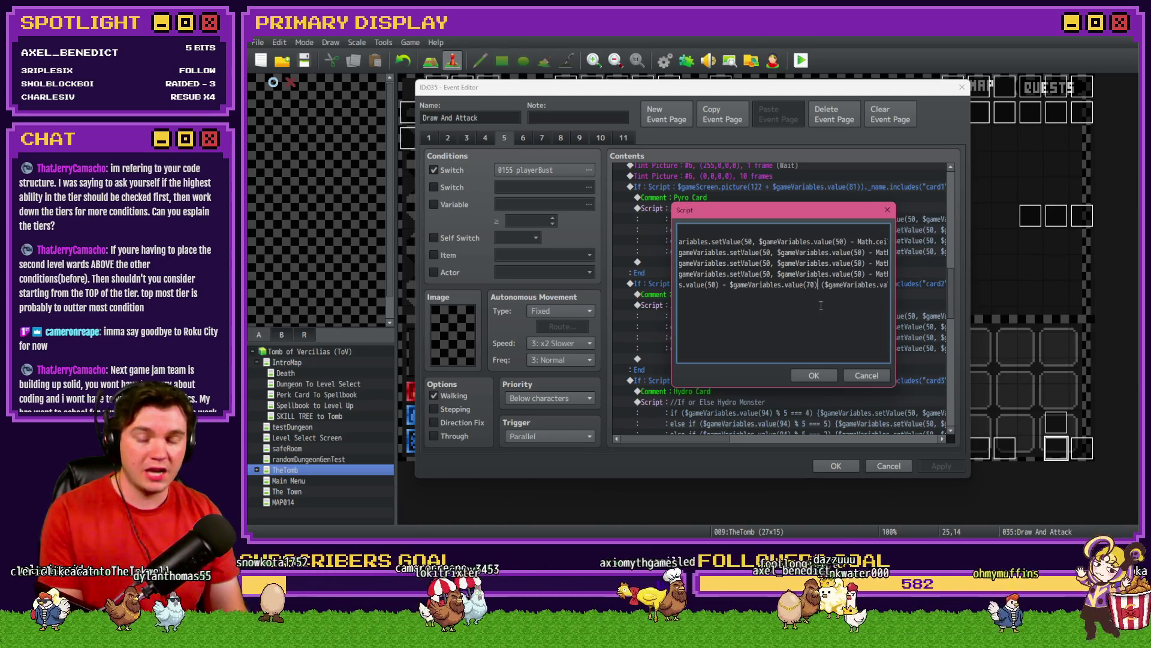
{"action": "key", "text": "Delete"}
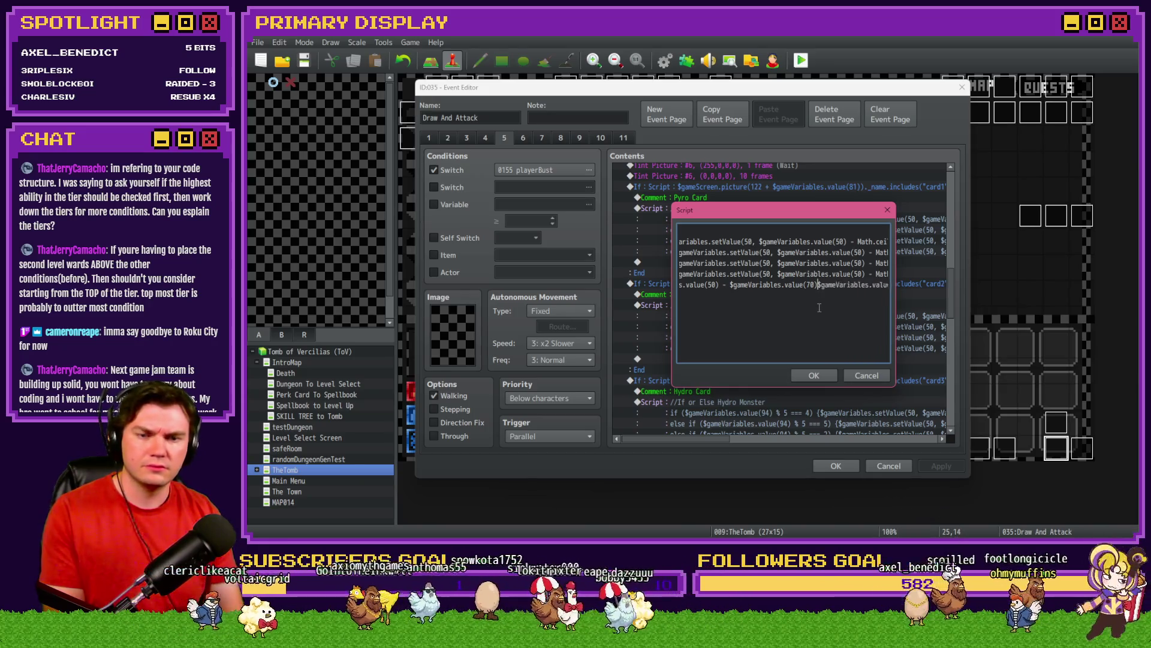
{"action": "key", "text": "Delete"}
{"action": "key", "text": "Delete"}
{"action": "key", "text": "Delete"}
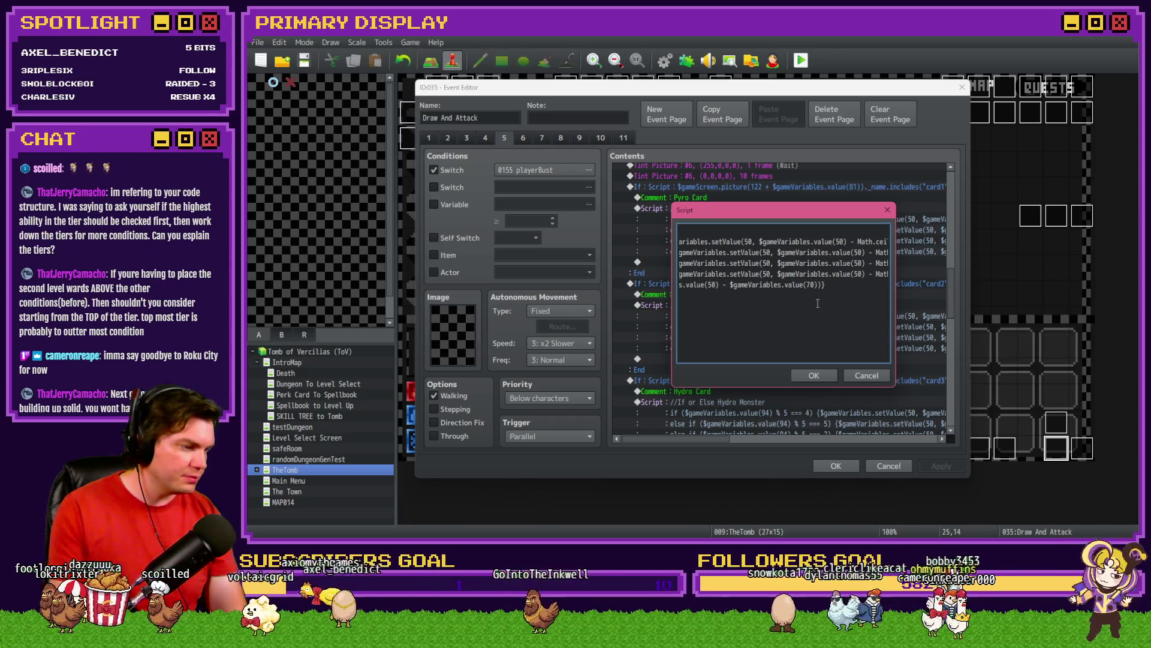
Review the script line endings and closing parentheses after value(70)
{"action": "mouse_move", "coordinate": [762, 285]}
{"action": "left_mouse_down"}
{"action": "mouse_move", "coordinate": [698, 285]}
{"action": "mouse_move", "coordinate": [681, 264]}
{"action": "left_mouse_up"}
{"action": "left_click", "coordinate": [754, 290]}
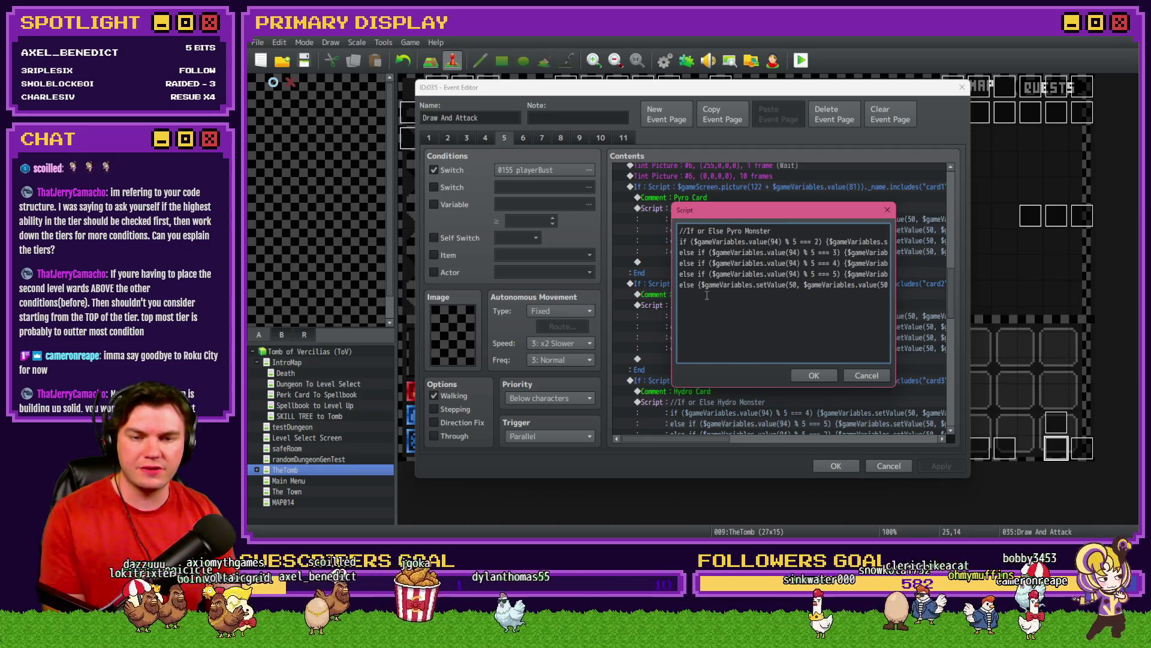
{"action": "left_click", "coordinate": [767, 296]}
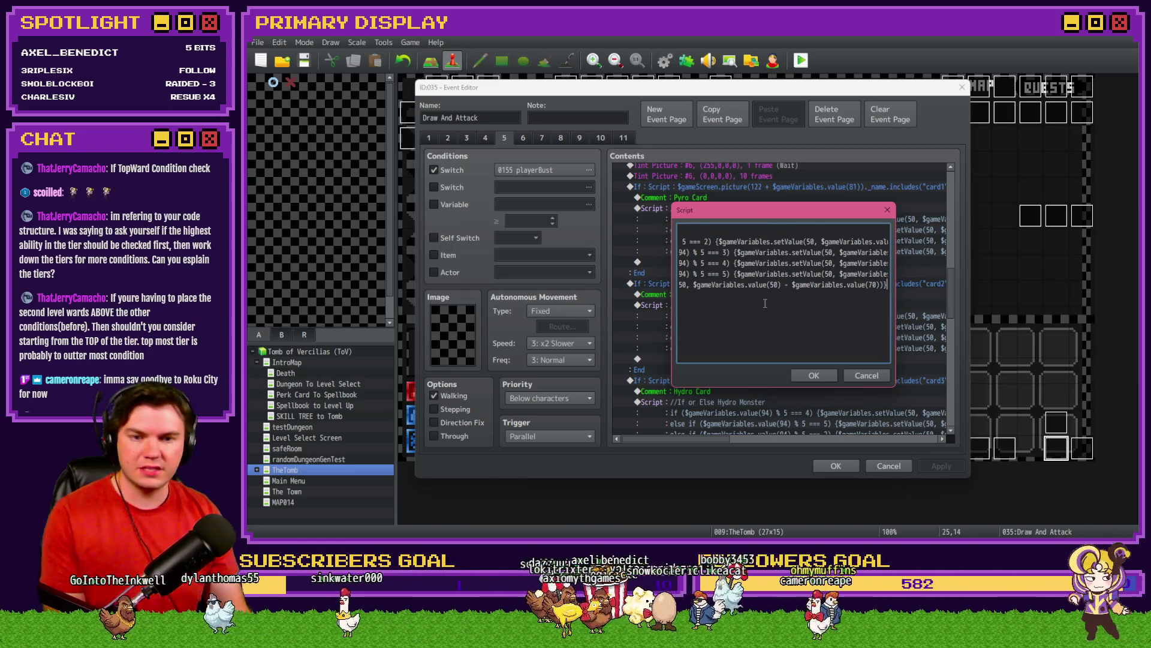
{"action": "triple_click", "coordinate": [748, 289]}
{"action": "left_click", "coordinate": [784, 286]}
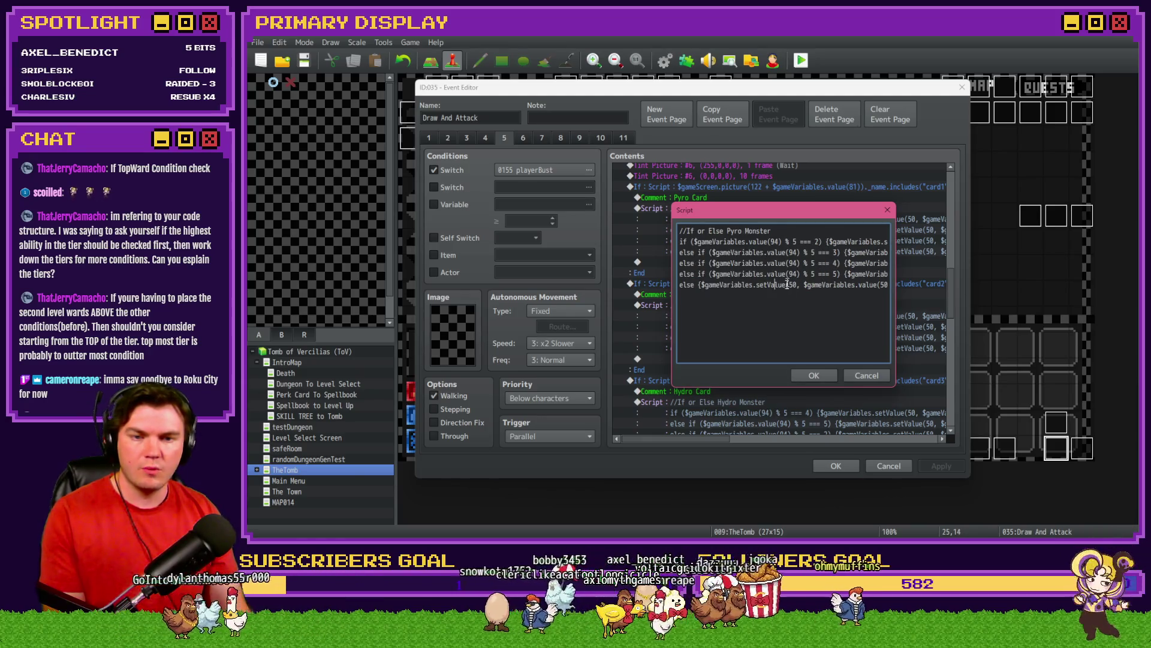
{"action": "key", "text": "Right"}
{"action": "key", "text": "Right"}
{"action": "key", "text": "Right"}
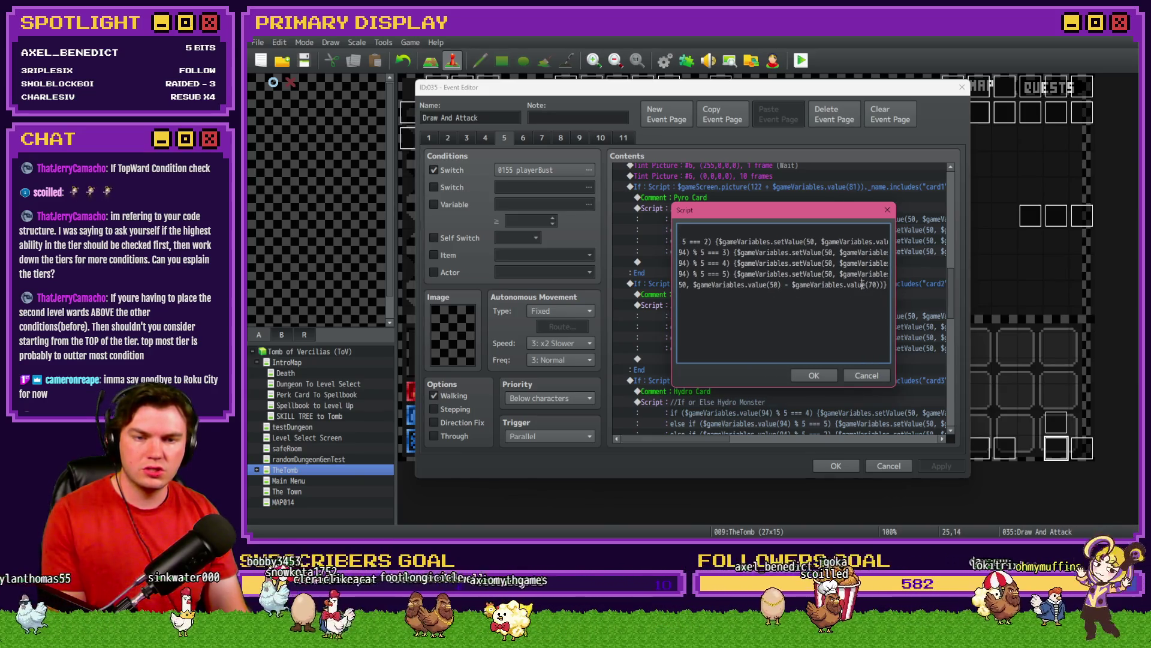
{"action": "key", "text": "Right"}
{"action": "key", "text": "Right"}
{"action": "key", "text": "Right"}
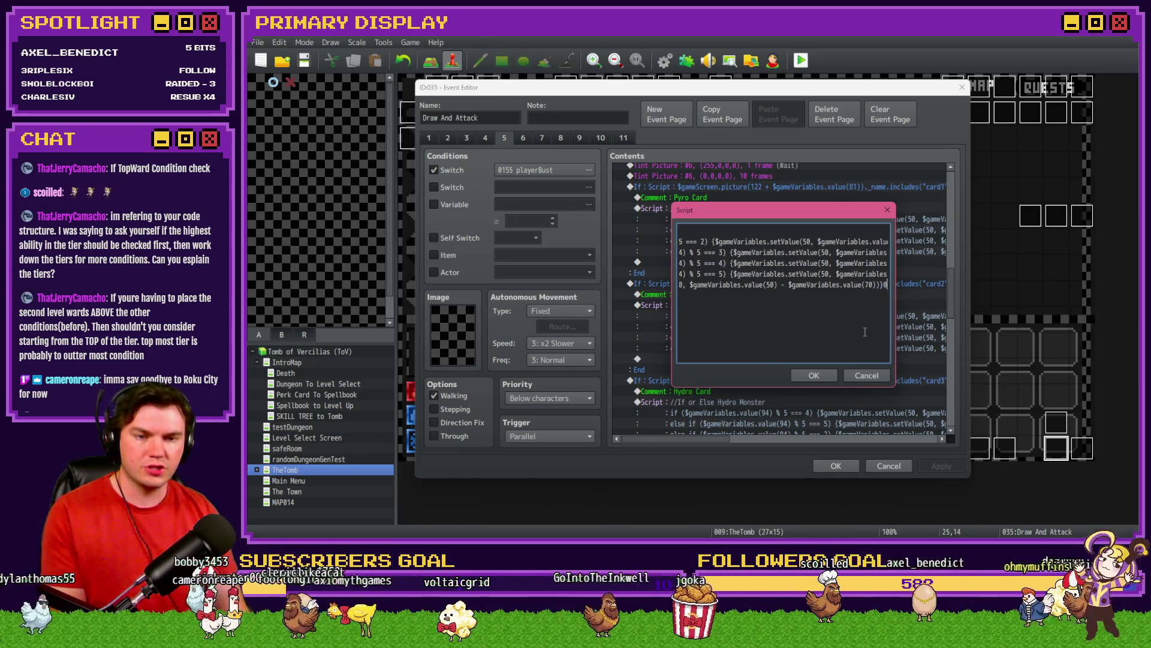
{"action": "key", "text": "Right"}
Select the last else line, save the Pyro Monster script with OK, then switch to Photoshop
{"action": "key", "text": "ctrl+a"}
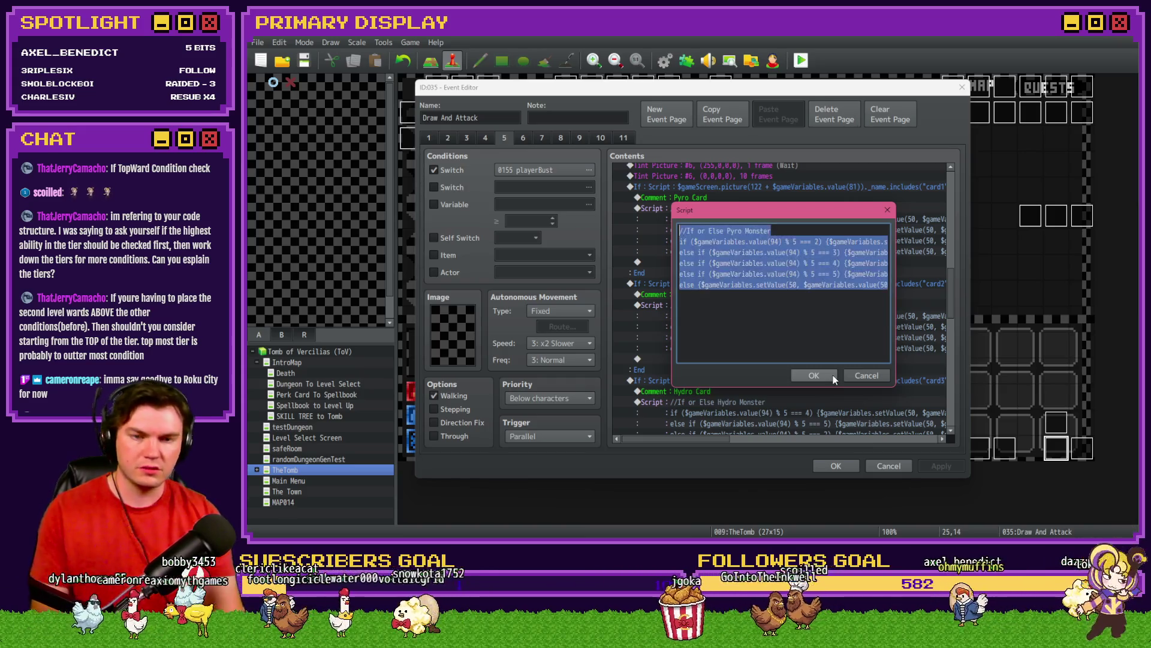
{"action": "key", "text": "Left"}
{"action": "key", "text": "Down"}
{"action": "key", "text": "Down"}
{"action": "key", "text": "Down"}
{"action": "key", "text": "shift+End"}
{"action": "left_click", "coordinate": [828, 377]}
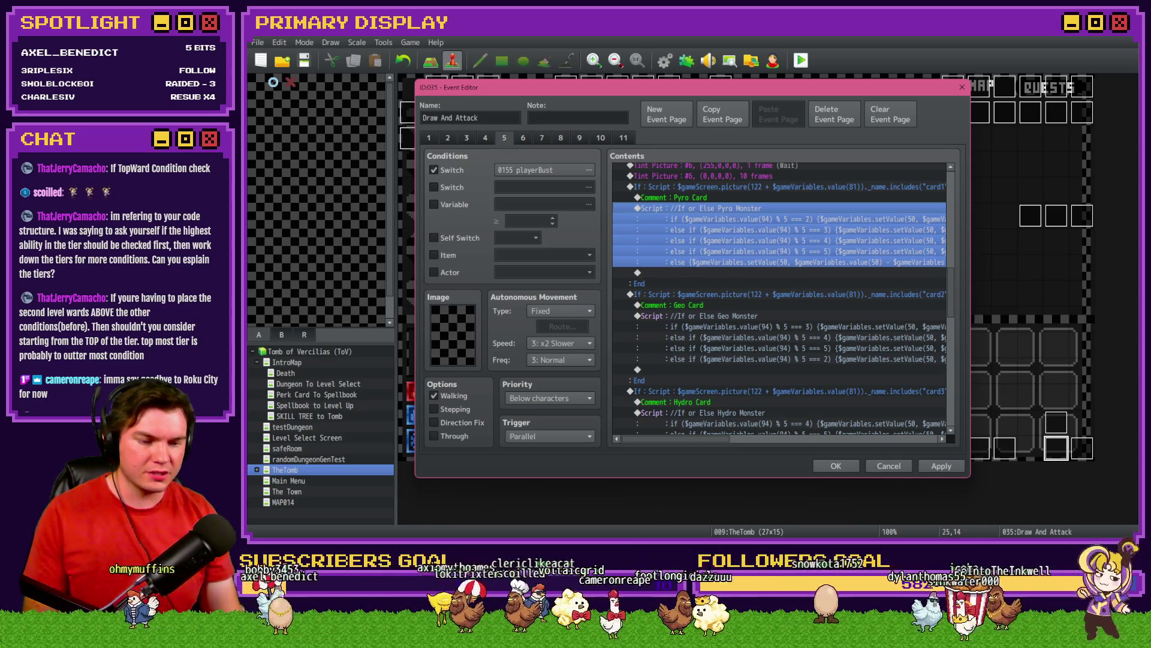
{"action": "key", "text": "alt+Tab"}
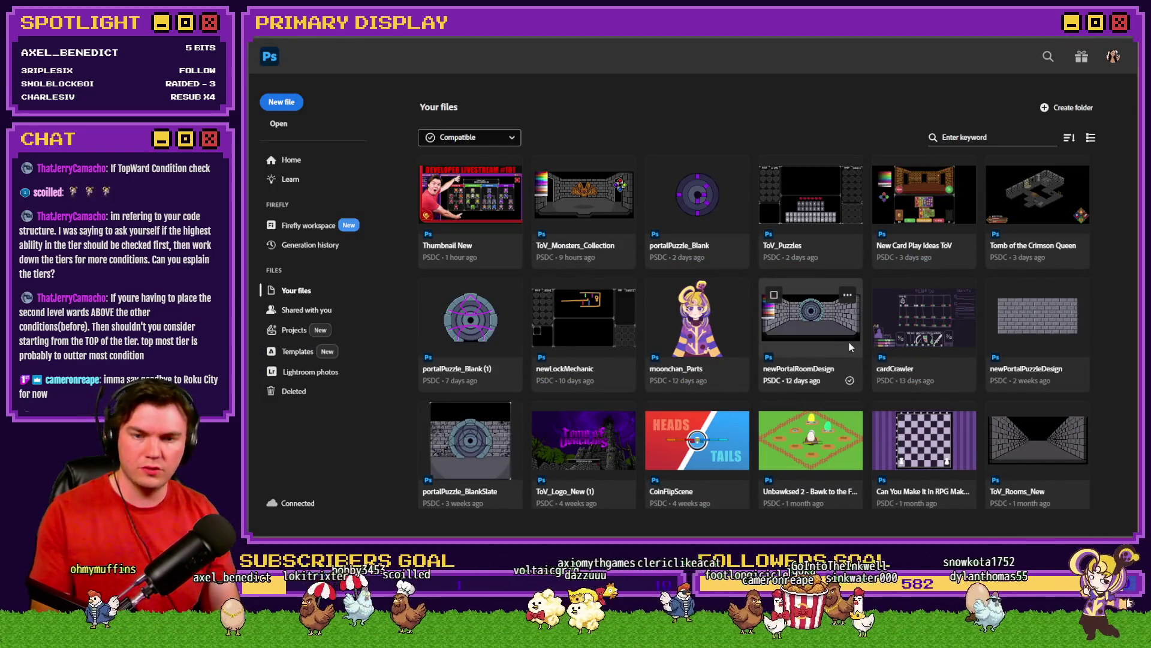
Create a new 150×100 px Photoshop document
{"action": "key", "text": "ctrl+n"}
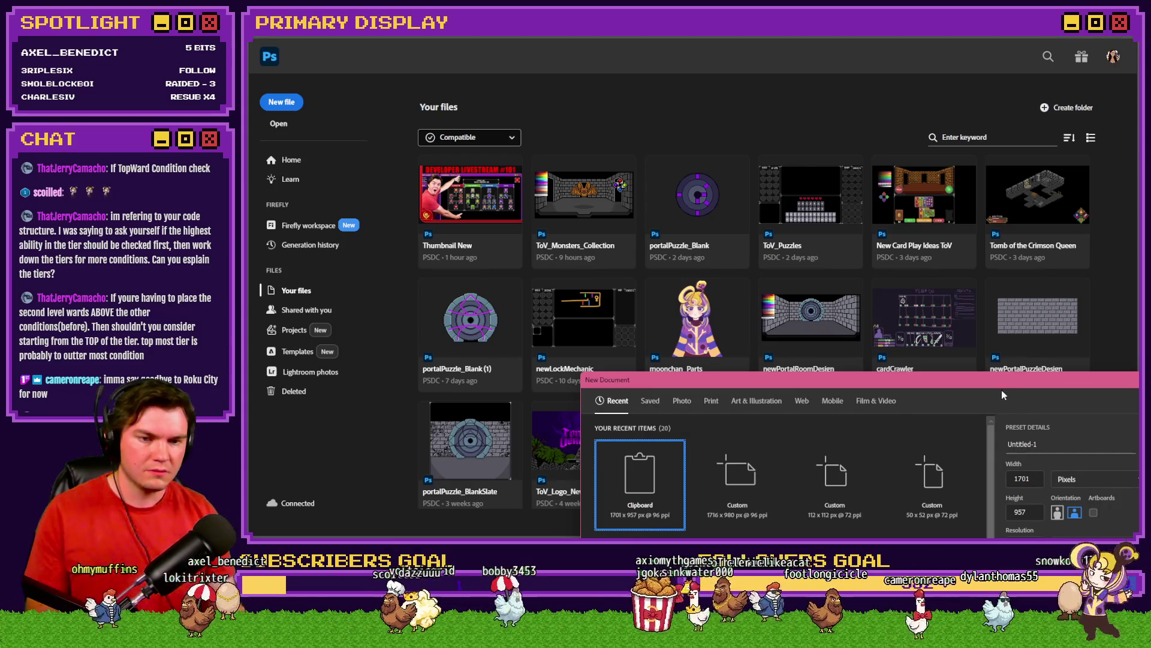
{"action": "type", "text": "150"}
{"action": "key", "text": "Tab"}
{"action": "type", "text": "100"}
{"action": "key", "text": "Return"}
{"action": "key", "text": "ctrl+0"}
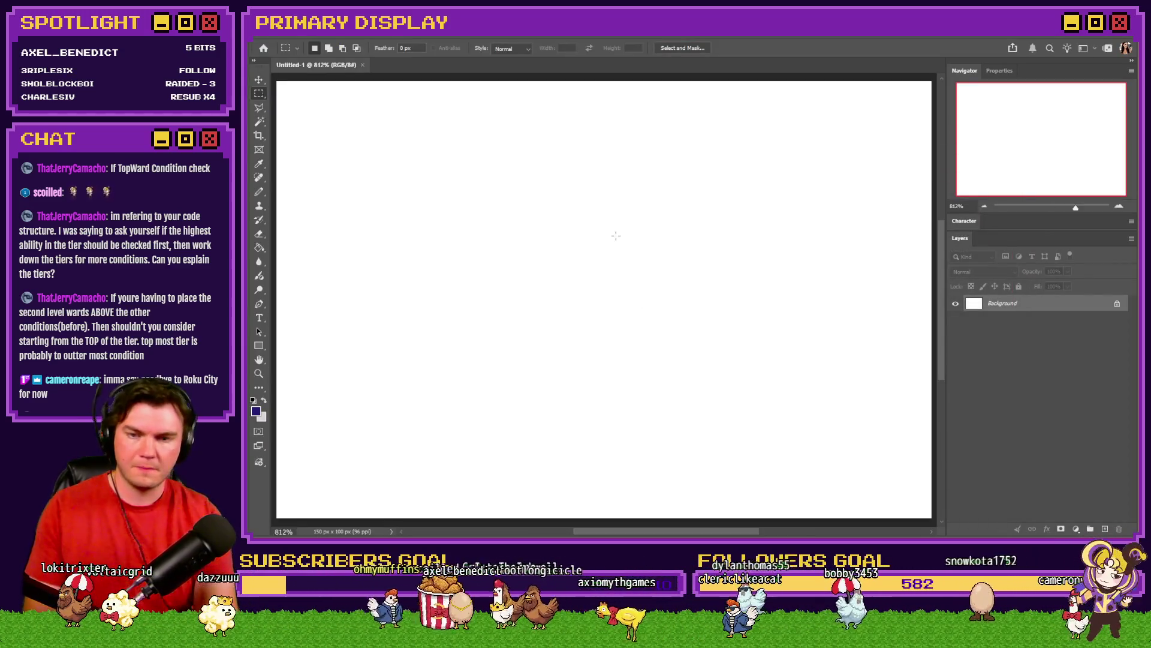
Fill the canvas with black using the Paint Bucket
{"action": "key", "text": "g"}
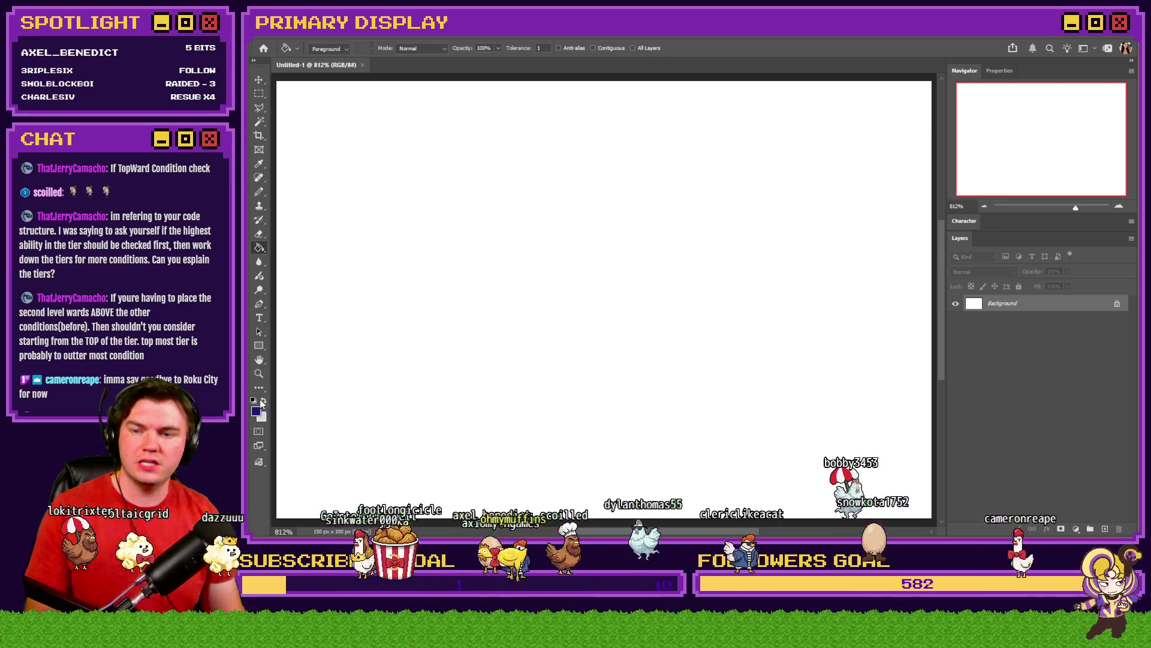
{"action": "left_click", "coordinate": [256, 410]}
{"action": "left_click", "coordinate": [1100, 227]}
{"action": "left_click", "coordinate": [362, 208]}
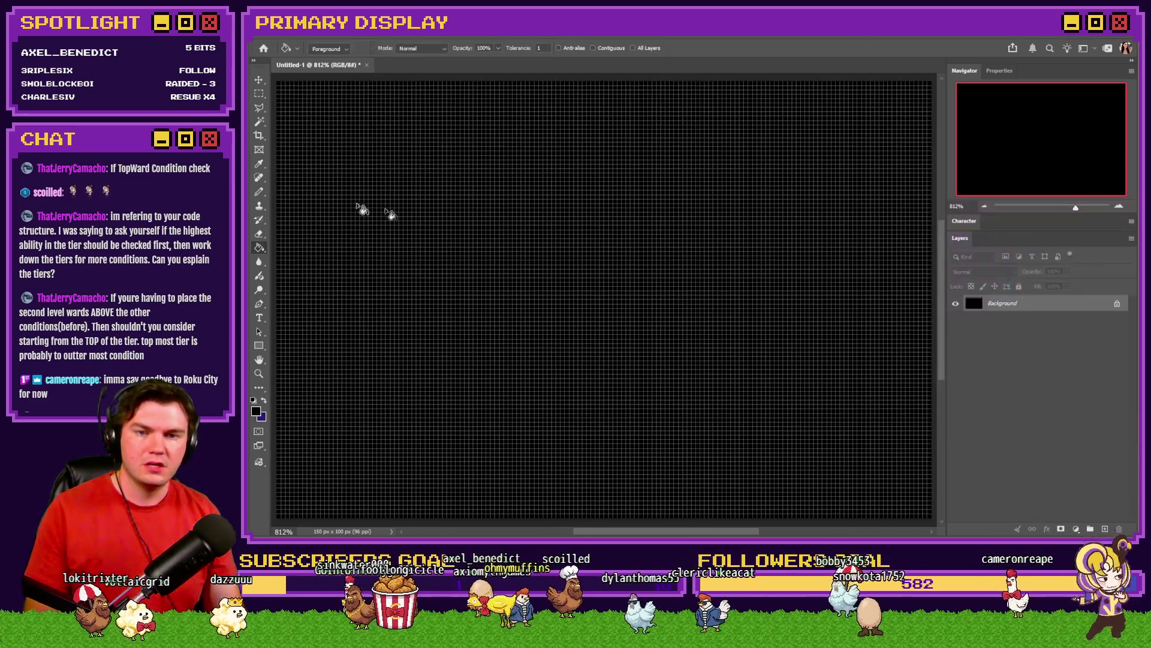
Set the Pencil colour to light grey a7a6ab and add an empty Layer 1
{"action": "key", "text": "b"}
{"action": "key", "text": "x"}
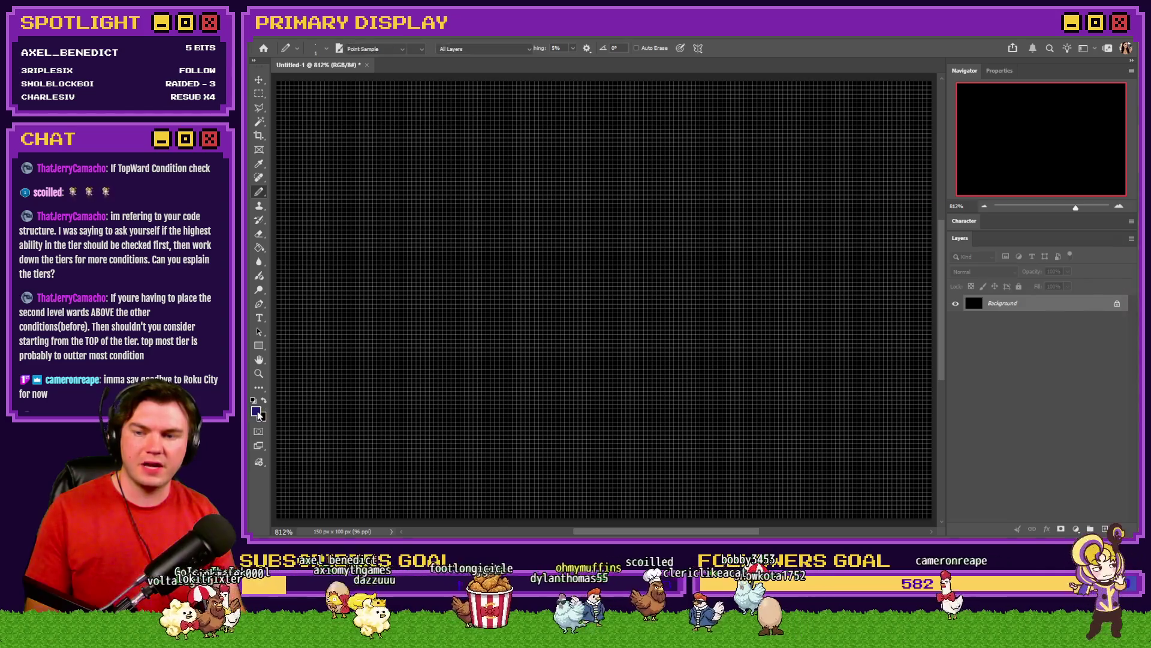
{"action": "left_click", "coordinate": [256, 410]}
{"action": "left_click", "coordinate": [864, 275]}
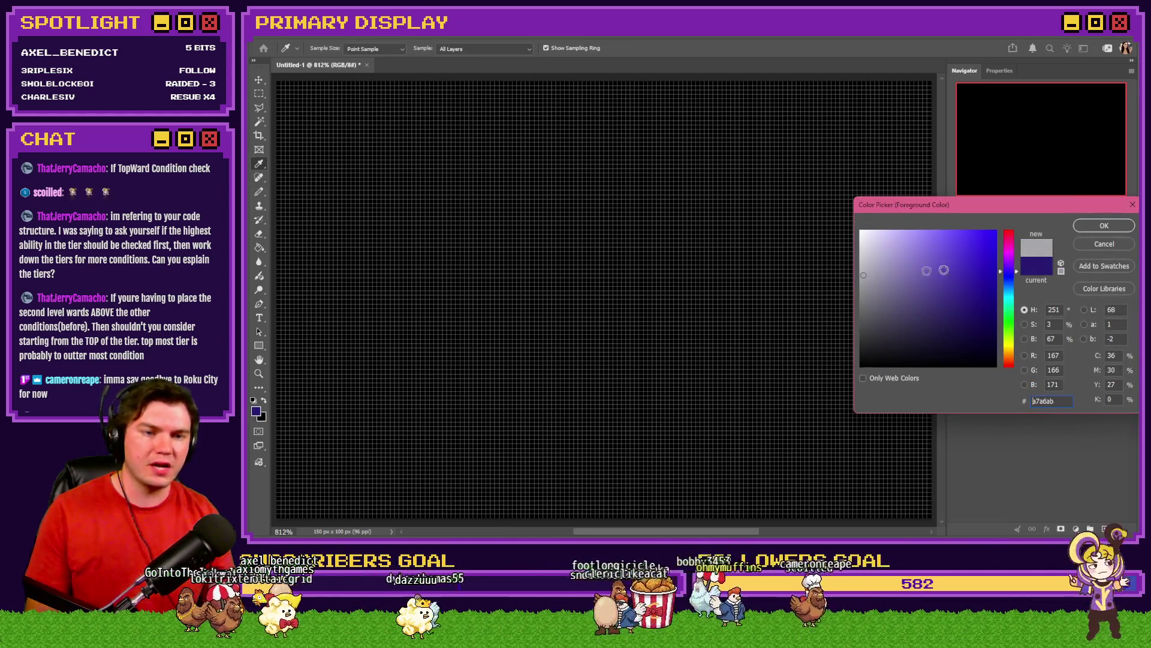
{"action": "left_click", "coordinate": [1097, 227]}
{"action": "left_click", "coordinate": [1106, 530]}
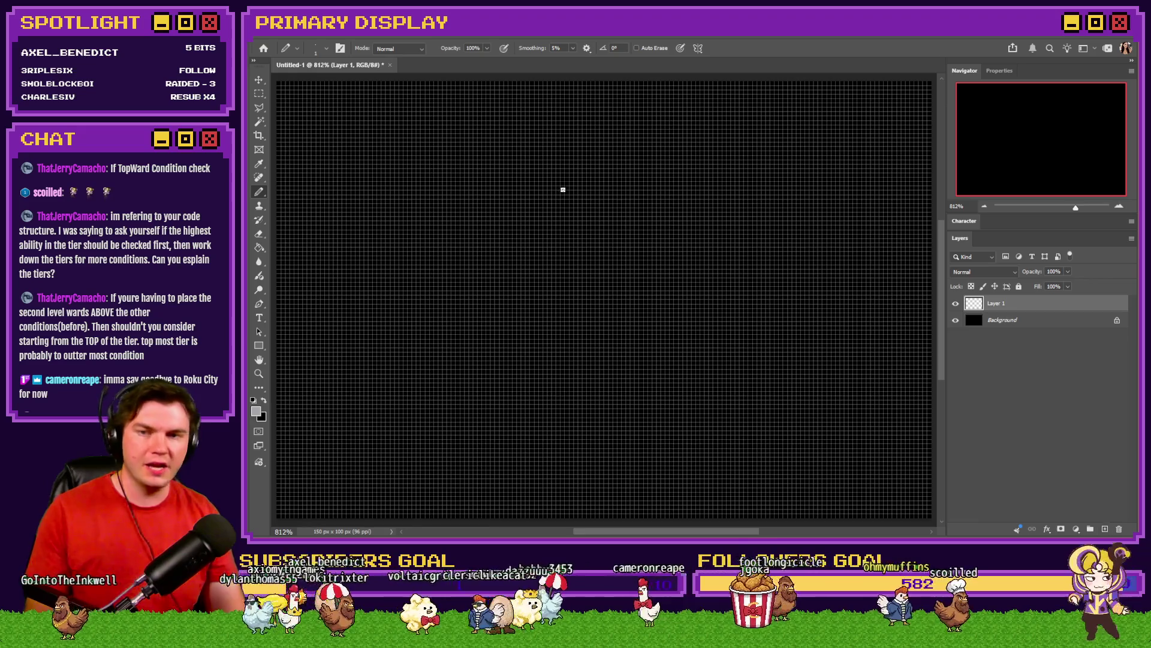
Write ATK at the top with a down-arrow beneath it
{"action": "mouse_move", "coordinate": [540, 139]}
{"action": "left_mouse_down"}
{"action": "mouse_move", "coordinate": [581, 119]}
{"action": "mouse_move", "coordinate": [527, 129]}
{"action": "left_mouse_up"}
{"action": "left_click_drag", "start_coordinate": [661, 101], "coordinate": [577, 101]}
{"action": "left_click_drag", "start_coordinate": [691, 113], "coordinate": [713, 132]}
{"action": "left_click_drag", "start_coordinate": [601, 193], "coordinate": [643, 195]}
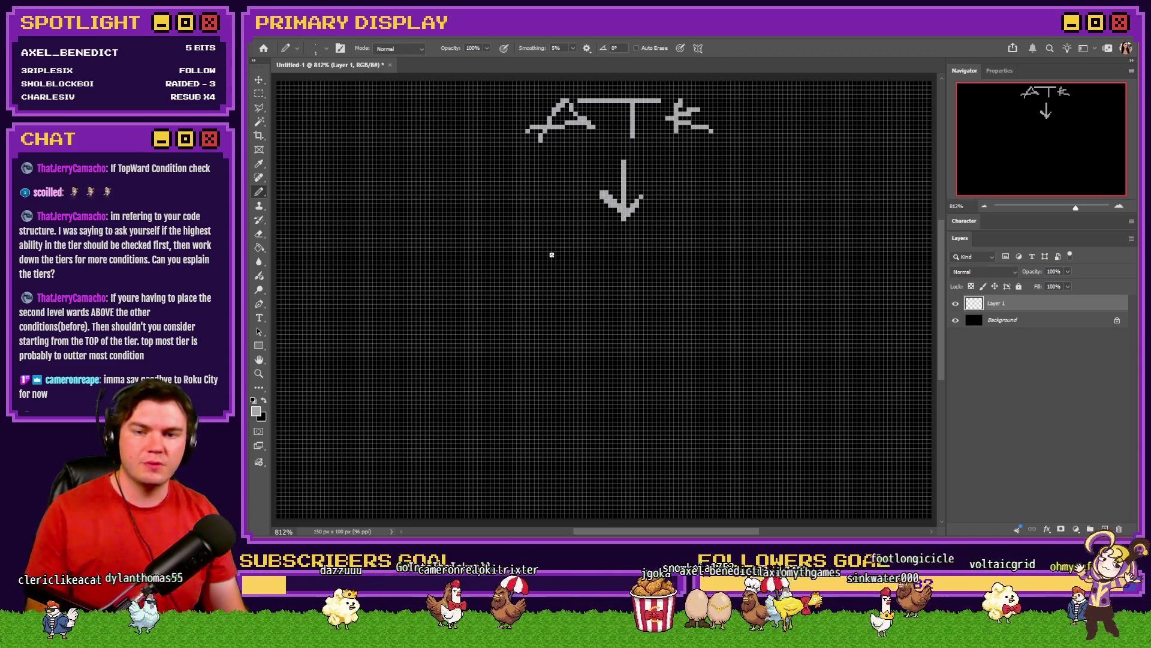
Write 'CARD EL.' below the ATK arrow
{"action": "mouse_move", "coordinate": [532, 248]}
{"action": "left_mouse_down"}
{"action": "mouse_move", "coordinate": [534, 279]}
{"action": "mouse_move", "coordinate": [580, 276]}
{"action": "mouse_move", "coordinate": [602, 252]}
{"action": "mouse_move", "coordinate": [626, 276]}
{"action": "left_mouse_up"}
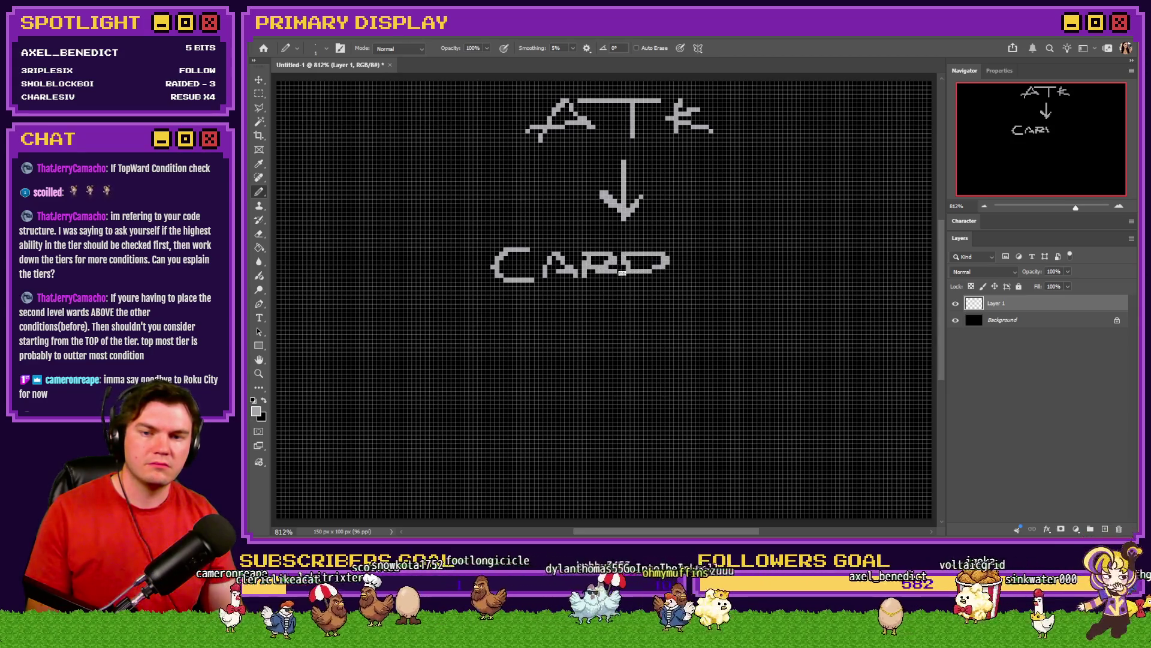
{"action": "left_click", "coordinate": [728, 247]}
{"action": "mouse_move", "coordinate": [728, 247]}
{"action": "left_mouse_down"}
{"action": "mouse_move", "coordinate": [709, 275]}
{"action": "mouse_move", "coordinate": [730, 262]}
{"action": "left_mouse_up"}
{"action": "left_click_drag", "start_coordinate": [753, 251], "coordinate": [784, 266]}
{"action": "left_click", "coordinate": [799, 270]}
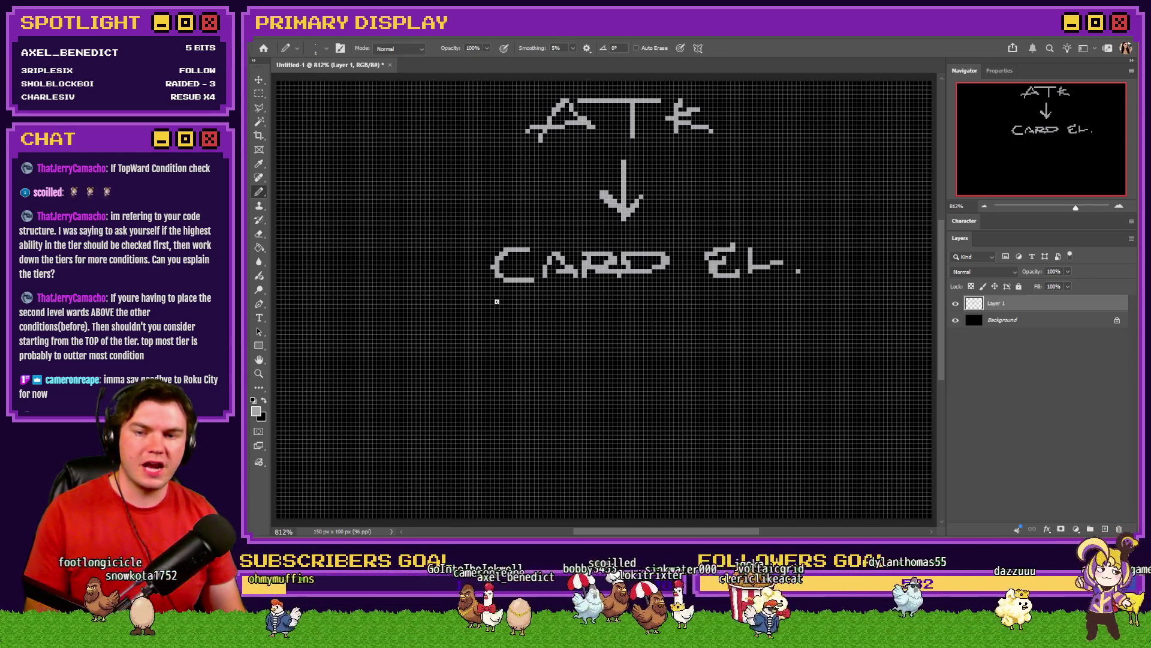
Draw a lower-left arrow and write P, G, H and N along the row
{"action": "left_click_drag", "start_coordinate": [489, 296], "coordinate": [443, 317]}
{"action": "mouse_move", "coordinate": [456, 309]}
{"action": "left_mouse_down"}
{"action": "mouse_move", "coordinate": [436, 322]}
{"action": "mouse_move", "coordinate": [463, 328]}
{"action": "mouse_move", "coordinate": [401, 373]}
{"action": "mouse_move", "coordinate": [405, 354]}
{"action": "left_mouse_up"}
{"action": "mouse_move", "coordinate": [543, 340]}
{"action": "left_mouse_down"}
{"action": "mouse_move", "coordinate": [526, 379]}
{"action": "mouse_move", "coordinate": [547, 366]}
{"action": "mouse_move", "coordinate": [552, 380]}
{"action": "left_mouse_up"}
{"action": "mouse_move", "coordinate": [640, 339]}
{"action": "left_mouse_down"}
{"action": "mouse_move", "coordinate": [638, 363]}
{"action": "mouse_move", "coordinate": [631, 352]}
{"action": "mouse_move", "coordinate": [658, 365]}
{"action": "left_mouse_up"}
{"action": "mouse_move", "coordinate": [714, 335]}
{"action": "left_mouse_down"}
{"action": "mouse_move", "coordinate": [714, 359]}
{"action": "mouse_move", "coordinate": [747, 353]}
{"action": "left_mouse_up"}
{"action": "left_click_drag", "start_coordinate": [749, 331], "coordinate": [750, 358]}
Draw arrows from CARD EL. down to G, H and N, and hide the grid
{"action": "mouse_move", "coordinate": [580, 296]}
{"action": "left_mouse_down"}
{"action": "mouse_move", "coordinate": [558, 327]}
{"action": "mouse_move", "coordinate": [578, 317]}
{"action": "left_mouse_up"}
{"action": "left_click_drag", "start_coordinate": [651, 287], "coordinate": [651, 327]}
{"action": "left_click_drag", "start_coordinate": [635, 309], "coordinate": [650, 324]}
{"action": "left_click_drag", "start_coordinate": [714, 291], "coordinate": [727, 325]}
{"action": "left_click_drag", "start_coordinate": [740, 307], "coordinate": [728, 325]}
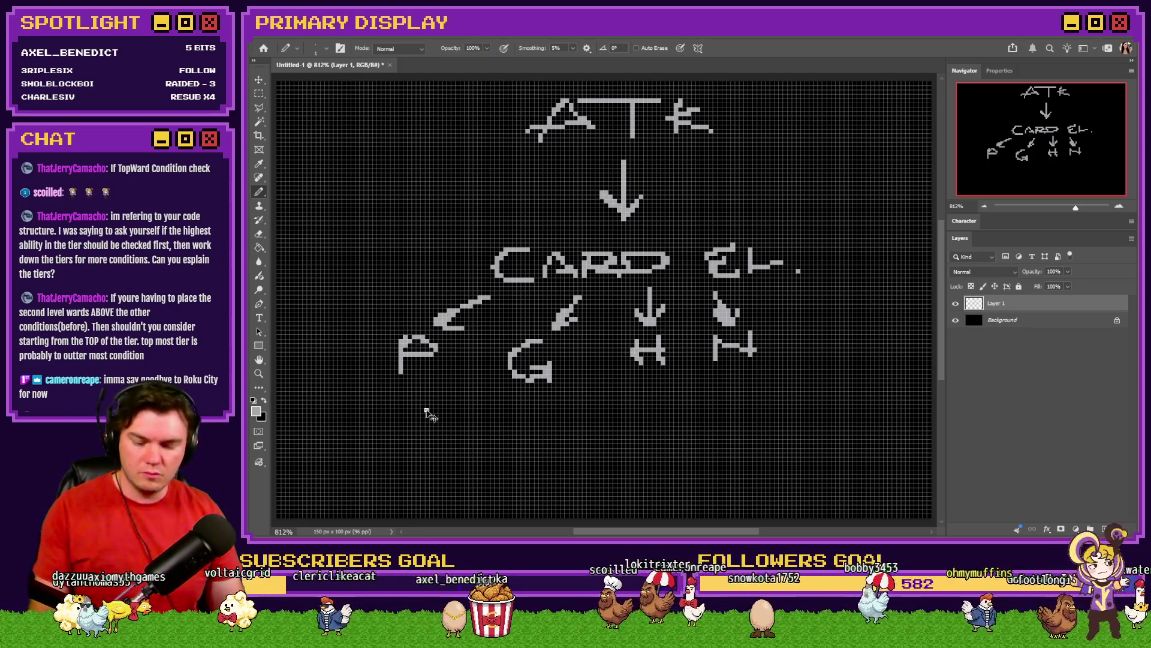
{"action": "key", "text": "ctrl+h"}
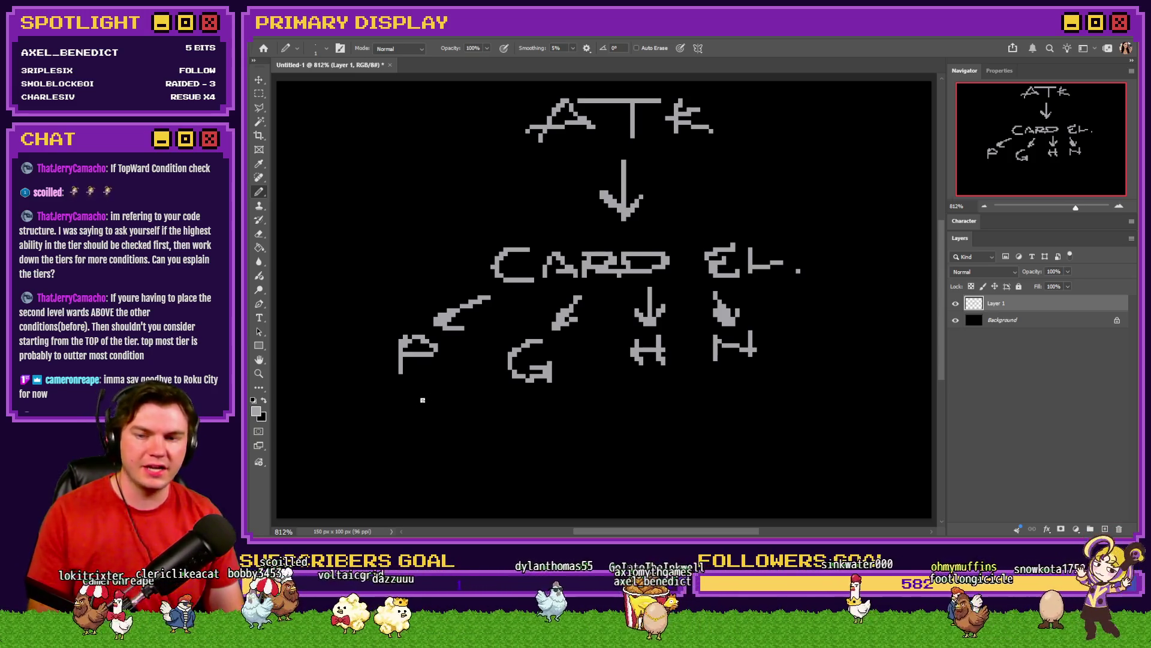
Draw down-arrows under P, G, H and N, undoing stray marks
{"action": "left_click", "coordinate": [454, 390], "text": "shift"}
{"action": "key", "text": "ctrl+z"}
{"action": "mouse_move", "coordinate": [403, 389]}
{"action": "left_mouse_down"}
{"action": "mouse_move", "coordinate": [406, 415]}
{"action": "mouse_move", "coordinate": [413, 404]}
{"action": "left_mouse_up"}
{"action": "mouse_move", "coordinate": [543, 393]}
{"action": "left_mouse_down"}
{"action": "mouse_move", "coordinate": [542, 413]}
{"action": "mouse_move", "coordinate": [551, 407]}
{"action": "left_mouse_up"}
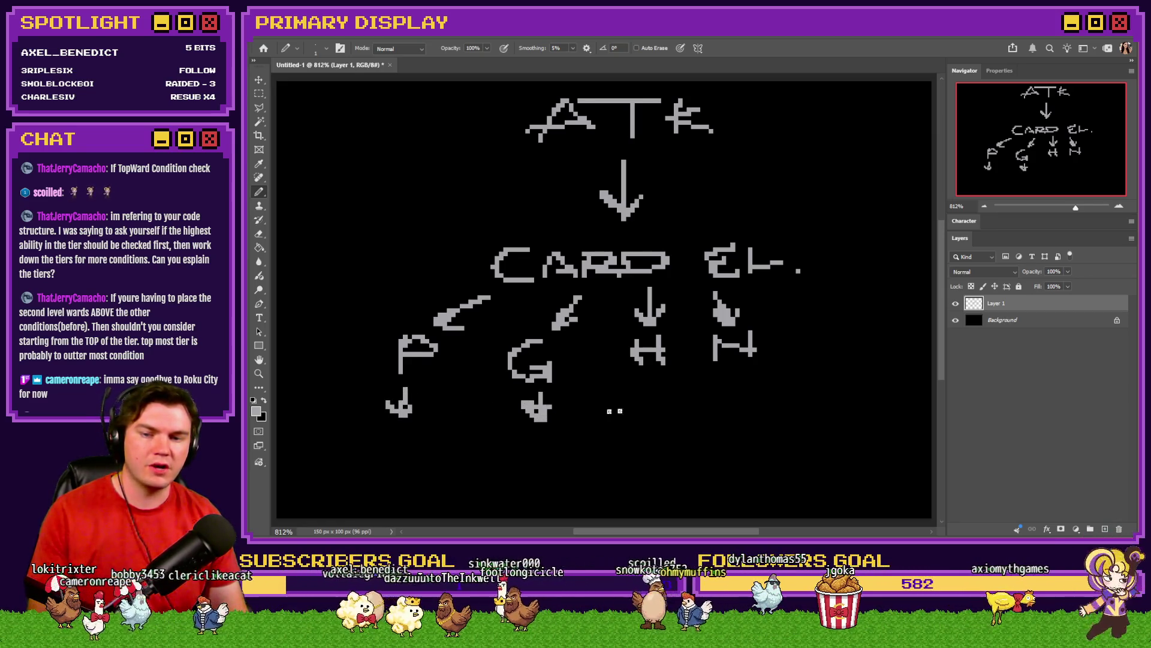
{"action": "left_click_drag", "start_coordinate": [659, 389], "coordinate": [658, 411]}
{"action": "left_click_drag", "start_coordinate": [640, 404], "coordinate": [654, 417]}
{"action": "mouse_move", "coordinate": [731, 379]}
{"action": "left_mouse_down"}
{"action": "mouse_move", "coordinate": [752, 376]}
{"action": "mouse_move", "coordinate": [736, 413]}
{"action": "left_mouse_up"}
{"action": "key", "text": "ctrl+z"}
{"action": "key", "text": "ctrl+z"}
{"action": "left_click_drag", "start_coordinate": [748, 393], "coordinate": [736, 413]}
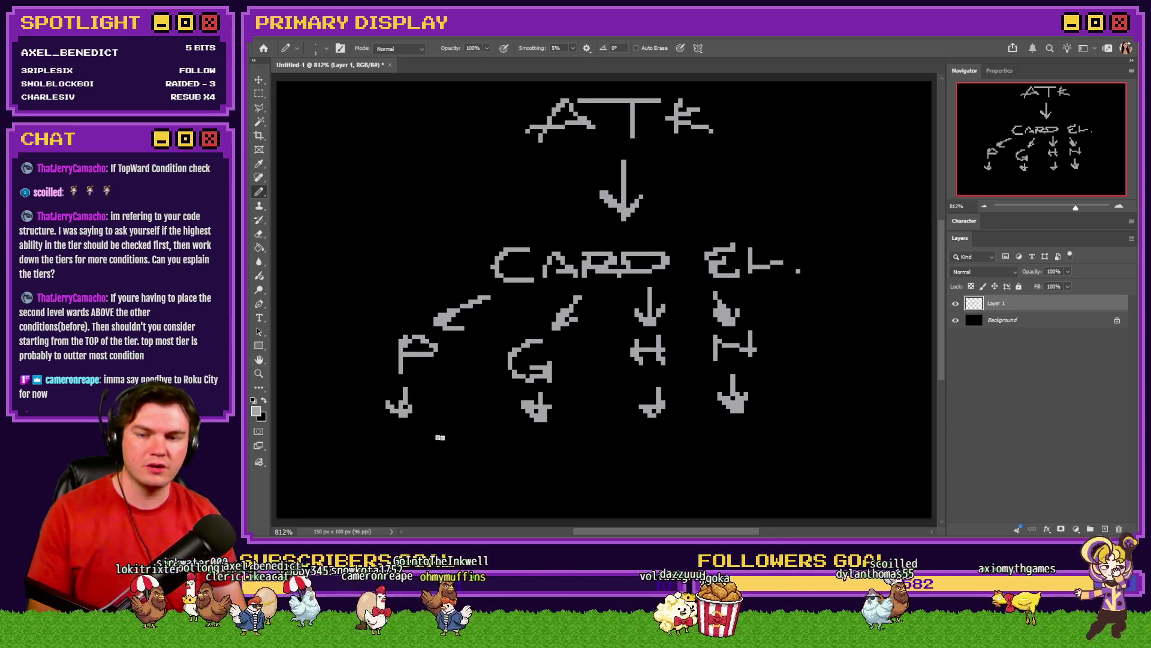
Underline the P, G, H and N arrows with horizontal strokes
{"action": "left_click_drag", "start_coordinate": [342, 430], "coordinate": [439, 433]}
{"action": "key", "text": "ctrl+z"}
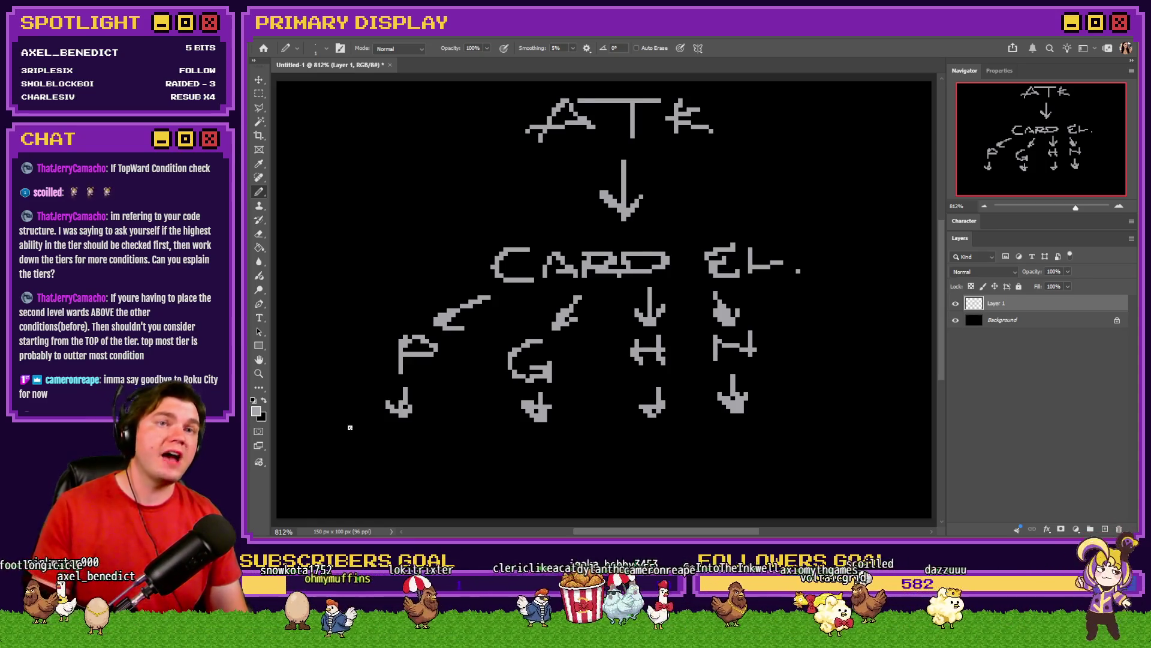
{"action": "left_click_drag", "start_coordinate": [343, 429], "coordinate": [416, 426]}
{"action": "left_click_drag", "start_coordinate": [496, 432], "coordinate": [783, 429]}
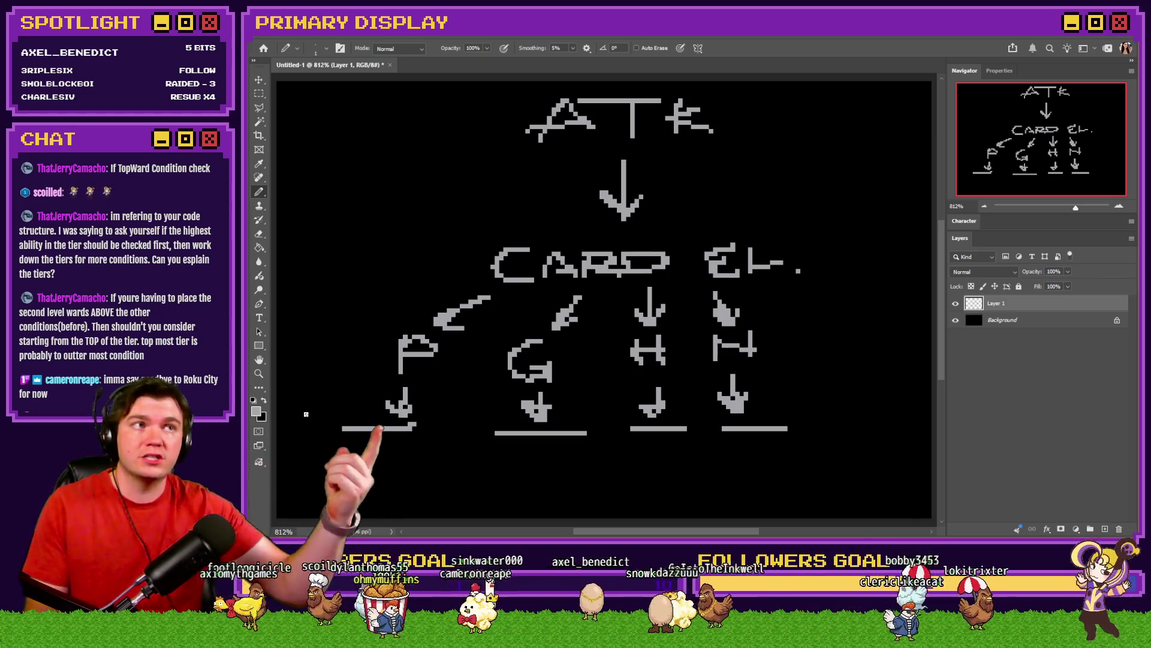
Add the 10% note and a curved arrow down to DMG under the P branch
{"action": "mouse_move", "coordinate": [286, 398]}
{"action": "left_mouse_down"}
{"action": "mouse_move", "coordinate": [297, 405]}
{"action": "mouse_move", "coordinate": [284, 420]}
{"action": "mouse_move", "coordinate": [312, 423]}
{"action": "mouse_move", "coordinate": [328, 397]}
{"action": "mouse_move", "coordinate": [364, 412]}
{"action": "left_mouse_up"}
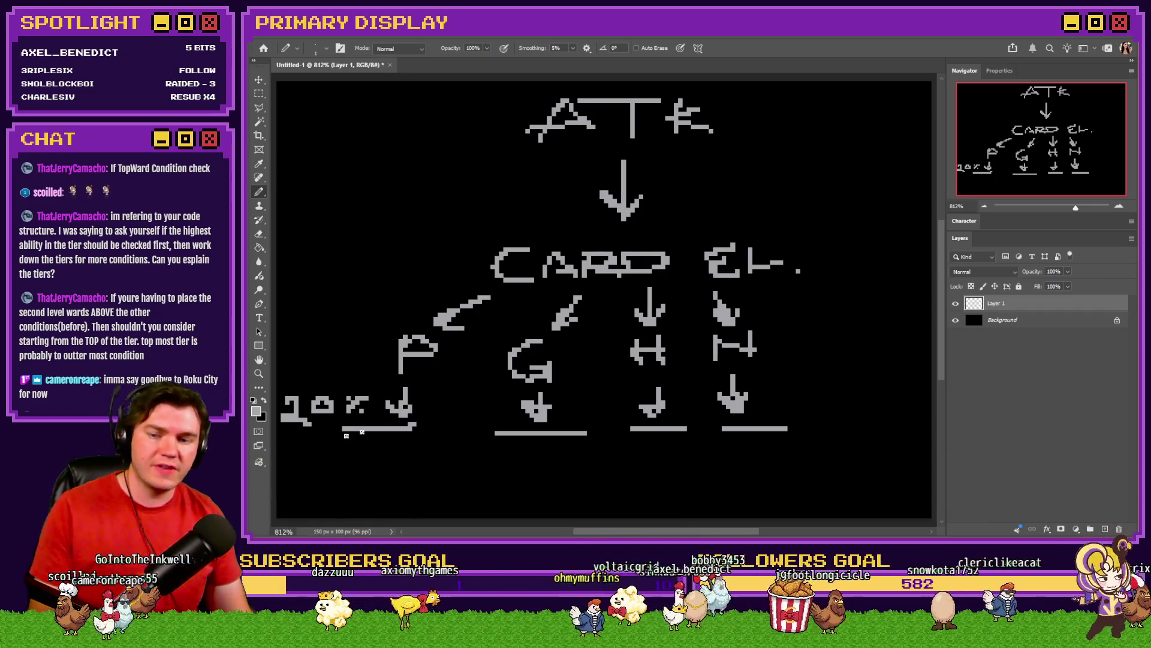
{"action": "mouse_move", "coordinate": [334, 439]}
{"action": "left_mouse_down"}
{"action": "mouse_move", "coordinate": [319, 449]}
{"action": "mouse_move", "coordinate": [307, 503]}
{"action": "mouse_move", "coordinate": [317, 492]}
{"action": "left_mouse_up"}
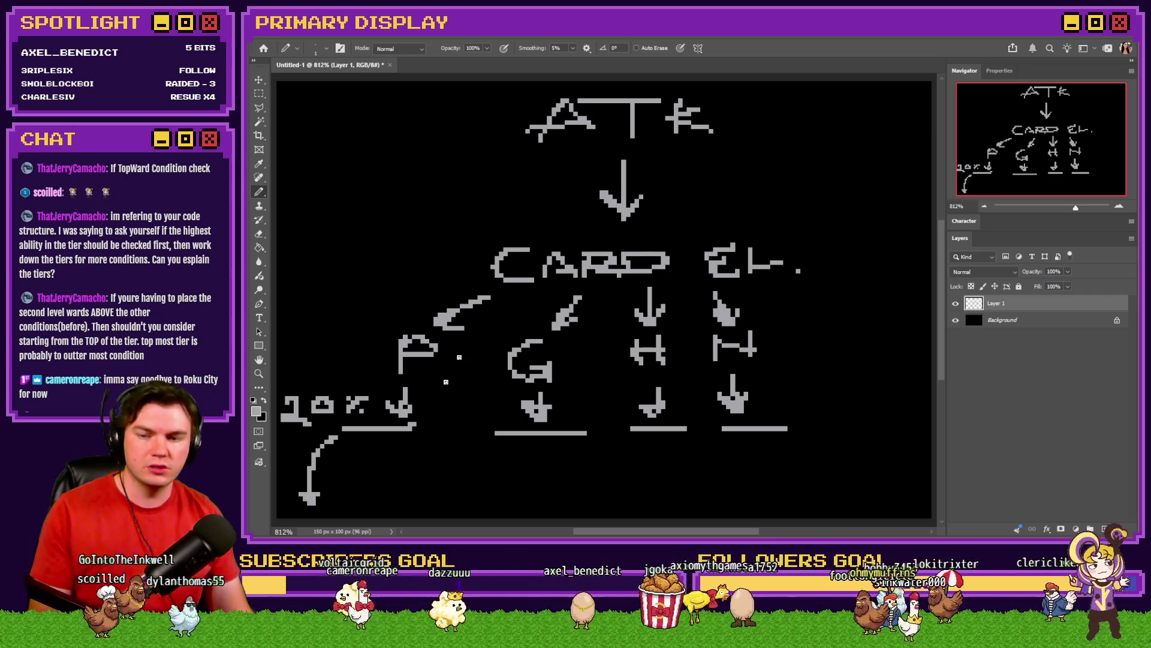
{"action": "mouse_move", "coordinate": [396, 441]}
{"action": "left_mouse_down"}
{"action": "mouse_move", "coordinate": [389, 465]}
{"action": "mouse_move", "coordinate": [413, 479]}
{"action": "mouse_move", "coordinate": [374, 510]}
{"action": "mouse_move", "coordinate": [444, 487]}
{"action": "mouse_move", "coordinate": [455, 513]}
{"action": "left_mouse_up"}
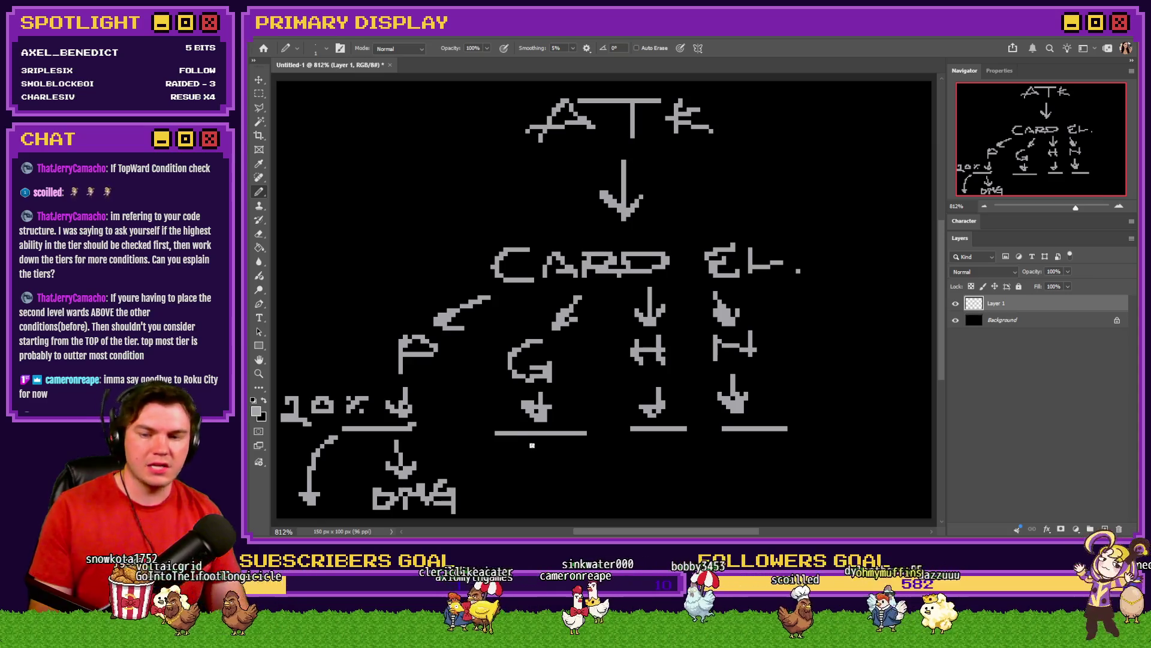
Sketch curved sub-branches under the G, H and N underlines
{"action": "mouse_move", "coordinate": [525, 445]}
{"action": "left_mouse_down"}
{"action": "mouse_move", "coordinate": [491, 507]}
{"action": "mouse_move", "coordinate": [516, 508]}
{"action": "left_mouse_up"}
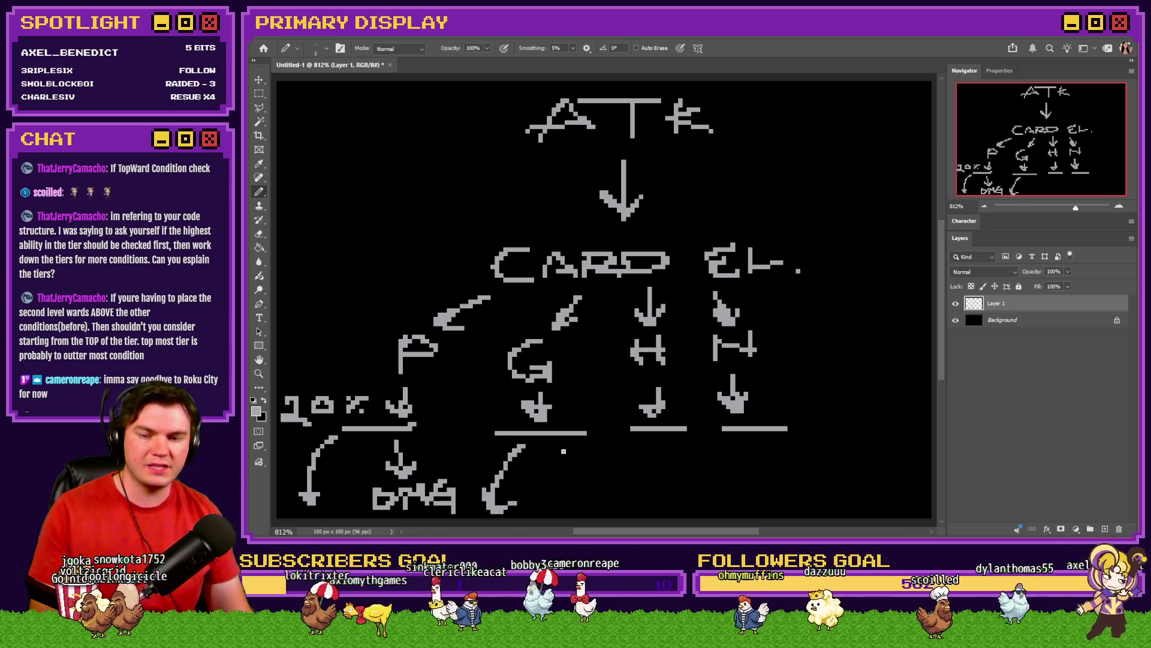
{"action": "left_click_drag", "start_coordinate": [561, 451], "coordinate": [581, 474]}
{"action": "mouse_move", "coordinate": [641, 442]}
{"action": "left_mouse_down"}
{"action": "mouse_move", "coordinate": [614, 513]}
{"action": "mouse_move", "coordinate": [670, 469]}
{"action": "mouse_move", "coordinate": [683, 478]}
{"action": "left_mouse_up"}
{"action": "mouse_move", "coordinate": [733, 442]}
{"action": "left_mouse_down"}
{"action": "mouse_move", "coordinate": [727, 456]}
{"action": "mouse_move", "coordinate": [757, 468]}
{"action": "left_mouse_up"}
{"action": "left_click_drag", "start_coordinate": [815, 440], "coordinate": [820, 475]}
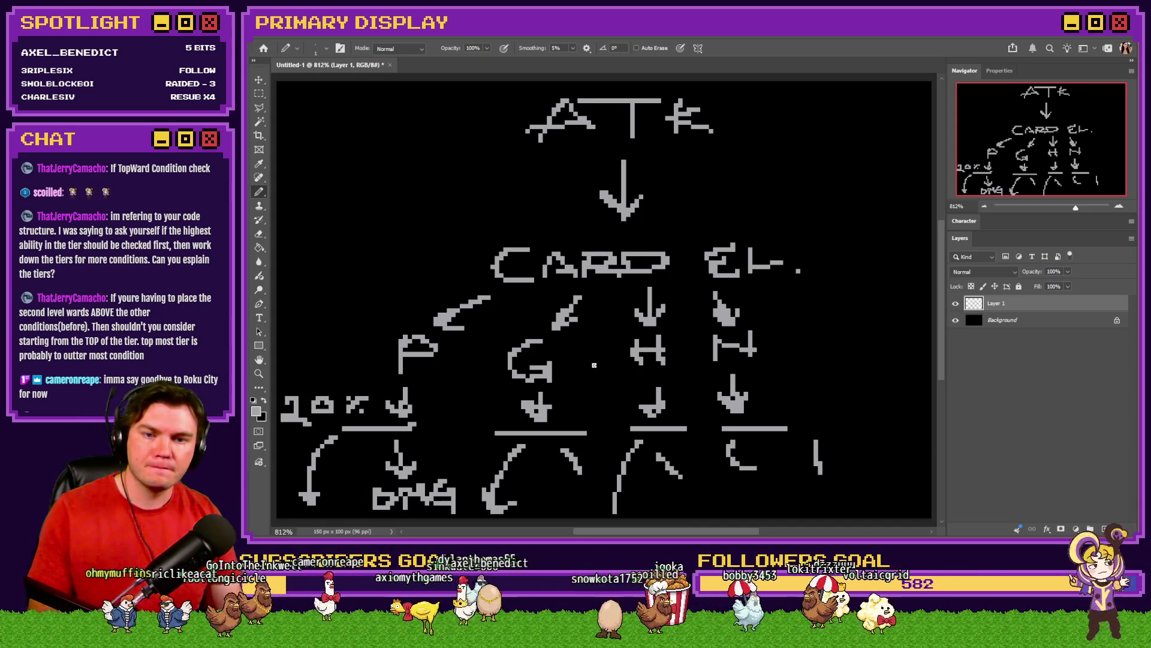
{"action": "key", "text": "alt+Tab"}
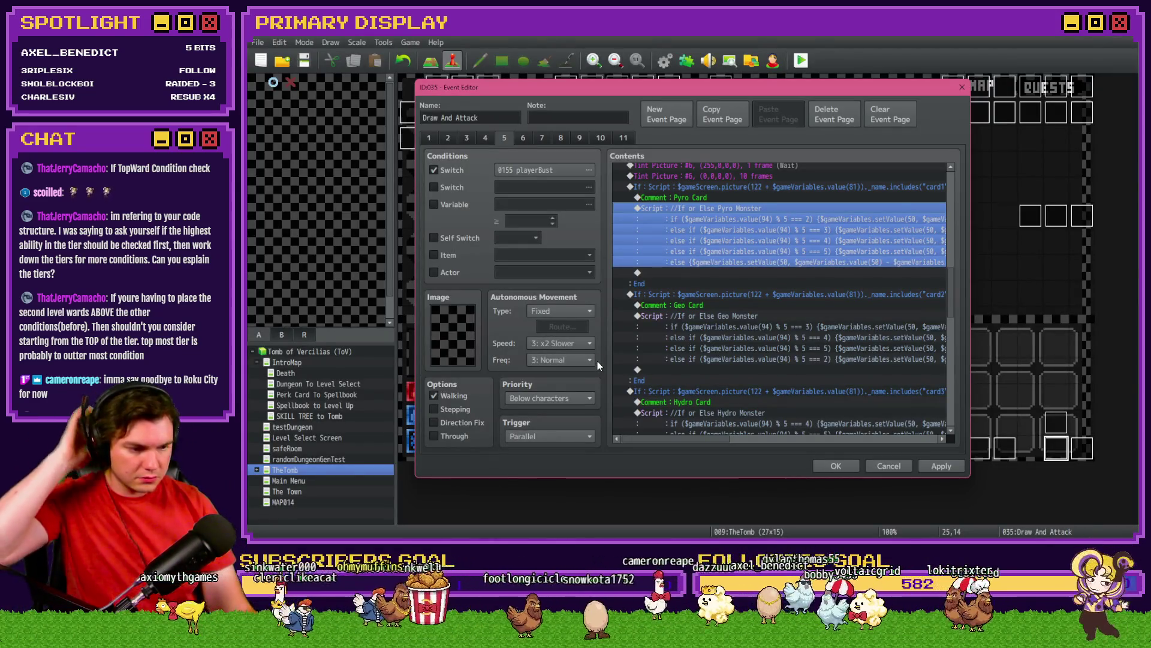
Review the Pyro and Geo Monster scripts and copy their last else line
{"action": "left_click", "coordinate": [728, 210]}
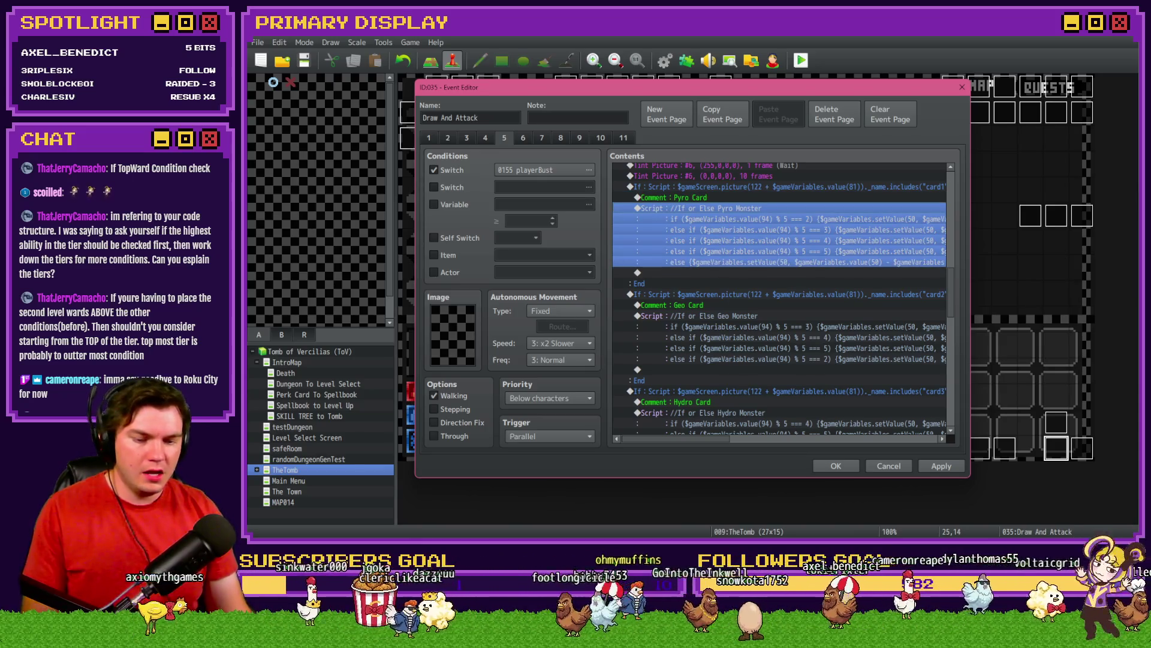
{"action": "double_click", "coordinate": [751, 209]}
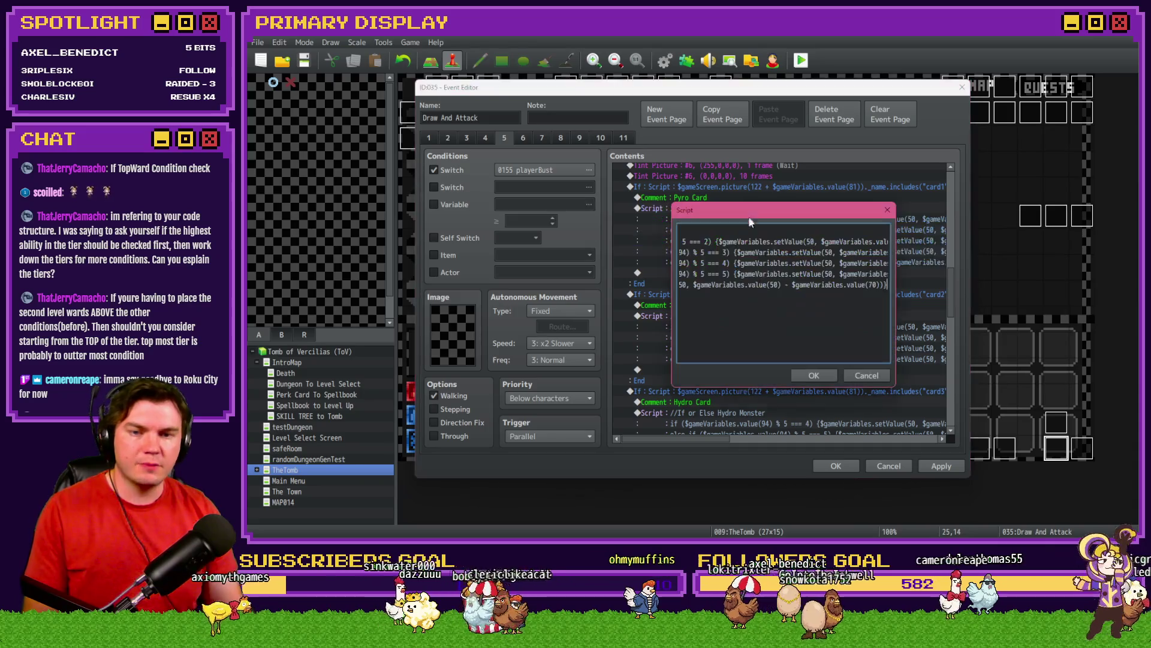
{"action": "triple_click", "coordinate": [789, 284]}
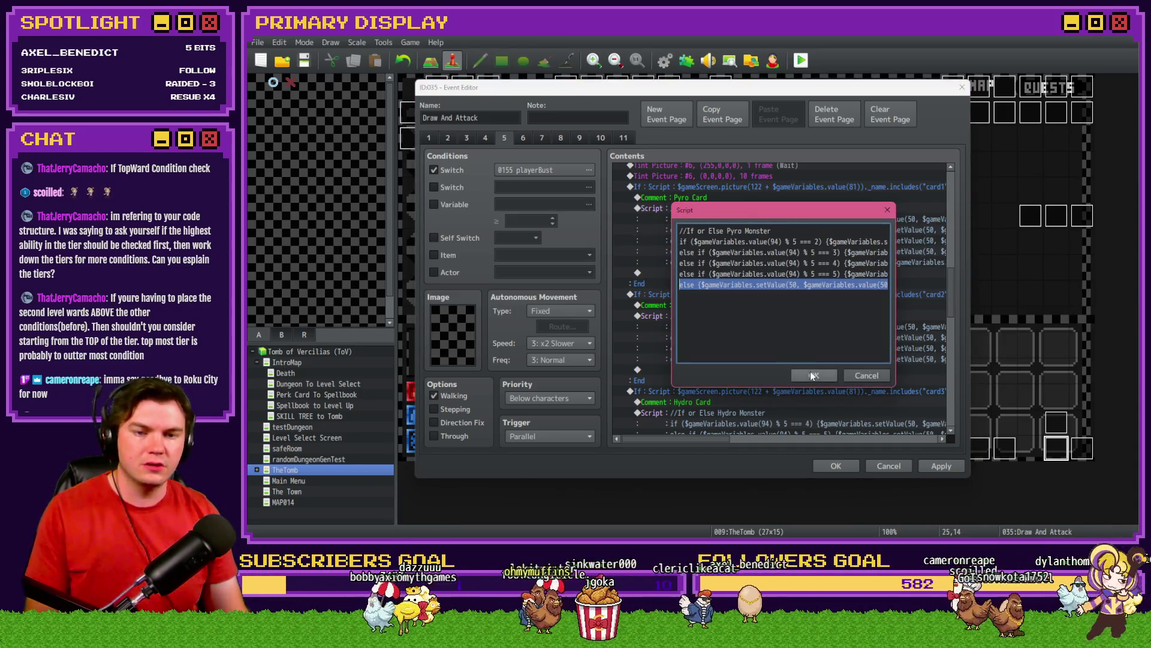
{"action": "left_click", "coordinate": [812, 374]}
{"action": "double_click", "coordinate": [742, 311]}
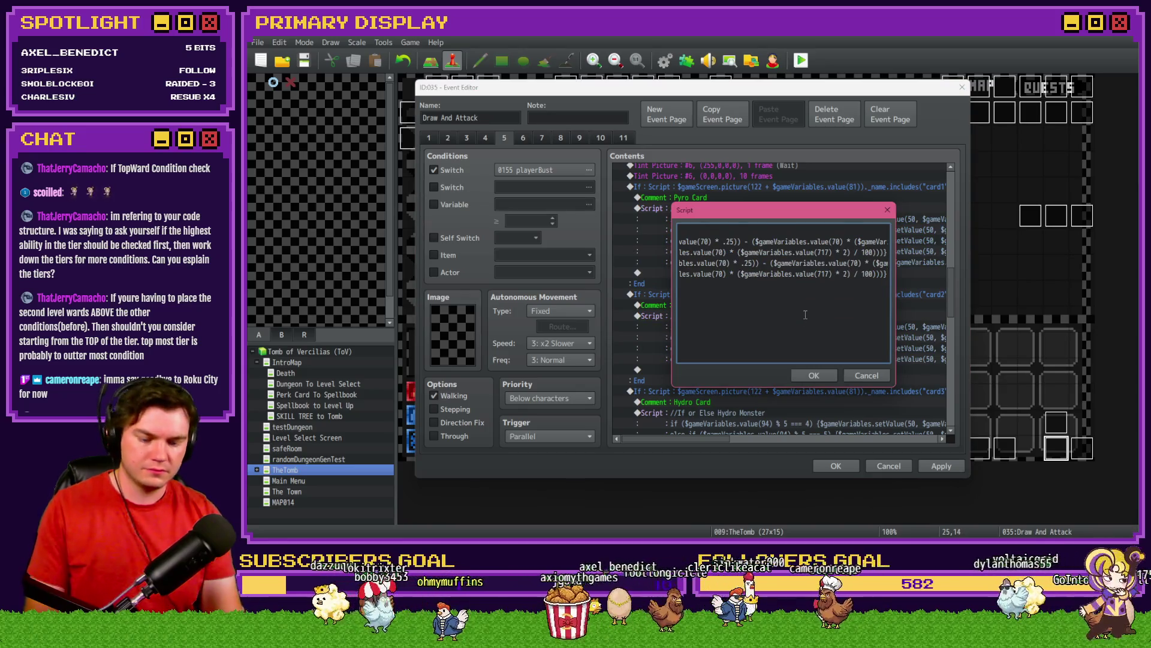
{"action": "triple_click", "coordinate": [779, 282]}
{"action": "left_click", "coordinate": [805, 268]}
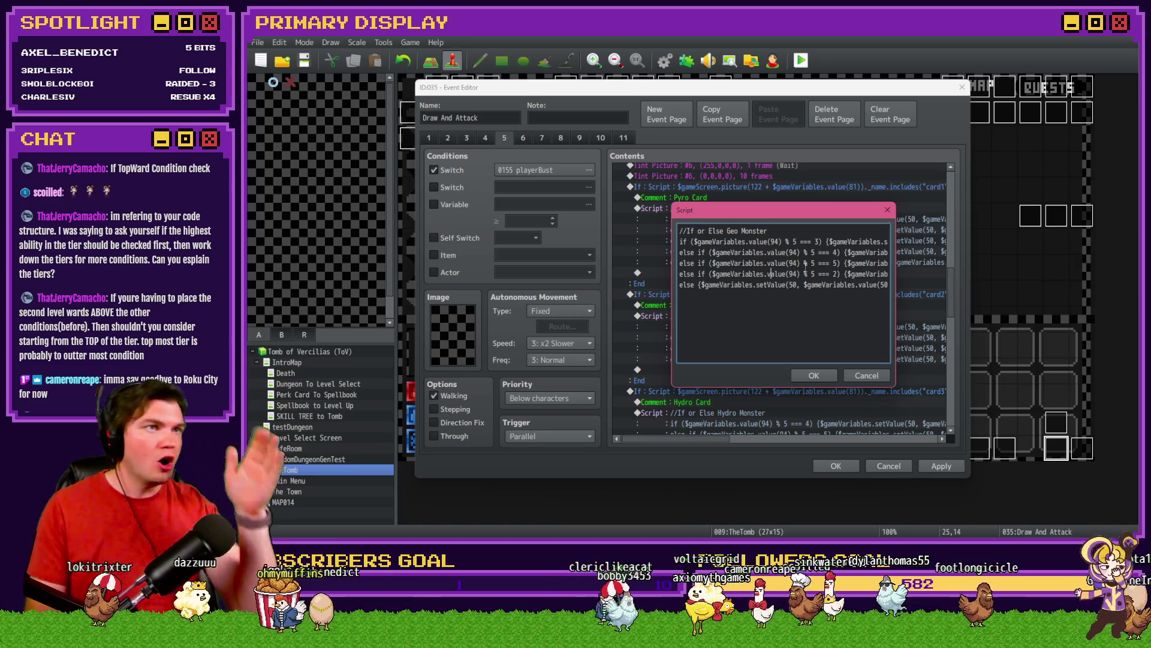
{"action": "left_click", "coordinate": [814, 374]}
Replace the Hydro and Necro Monster scripts with the full if/else damage chain
{"action": "scroll", "coordinate": [799, 351], "scroll_direction": "down", "scroll_amount": 2}
{"action": "double_click", "coordinate": [775, 350]}
{"action": "key", "text": "ctrl+a"}
{"action": "key", "text": "ctrl+v"}
{"action": "left_click", "coordinate": [813, 375]}
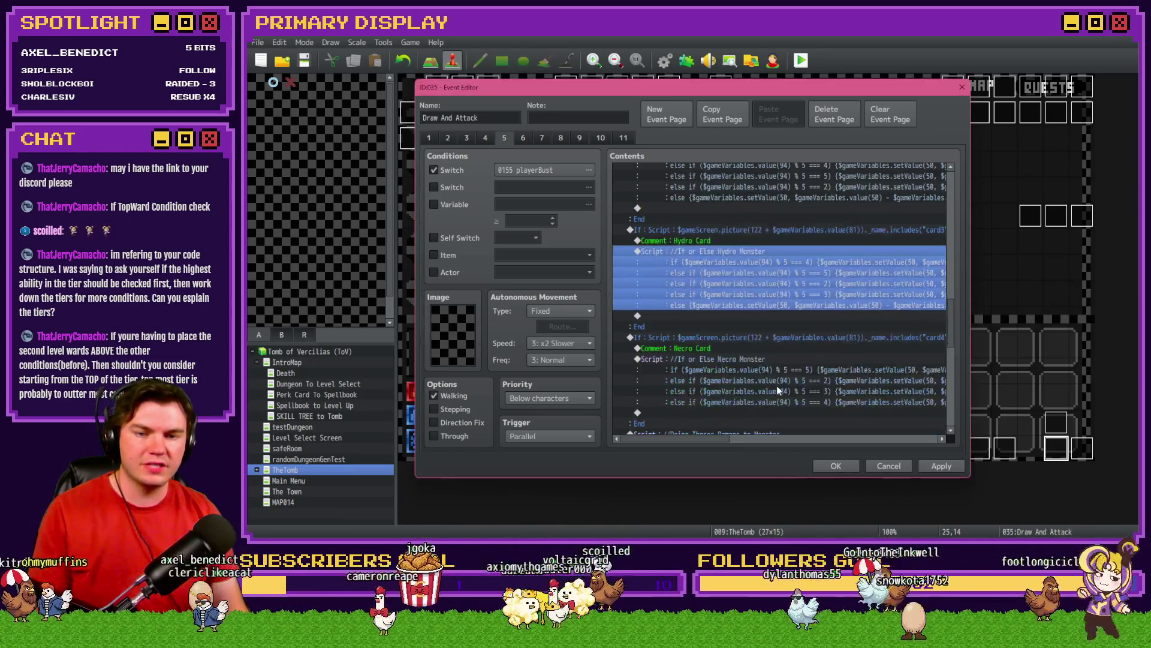
{"action": "scroll", "coordinate": [778, 389], "scroll_direction": "down", "scroll_amount": 2}
{"action": "double_click", "coordinate": [760, 282]}
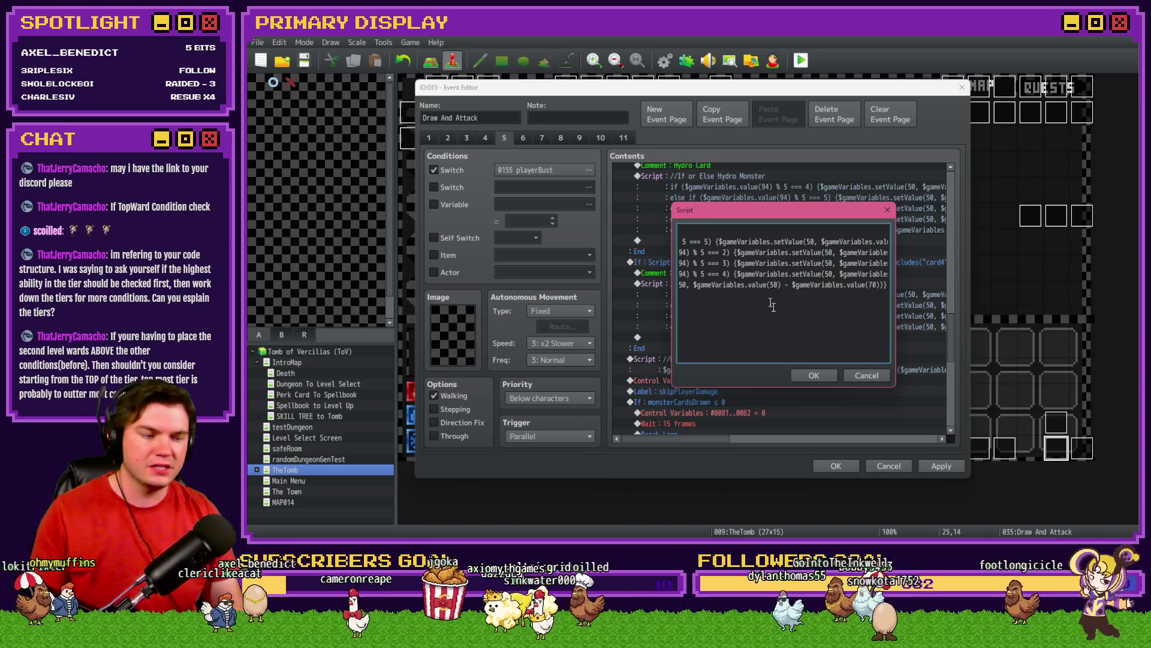
{"action": "key", "text": "ctrl+a"}
{"action": "key", "text": "ctrl+v"}
{"action": "left_click", "coordinate": [814, 375]}
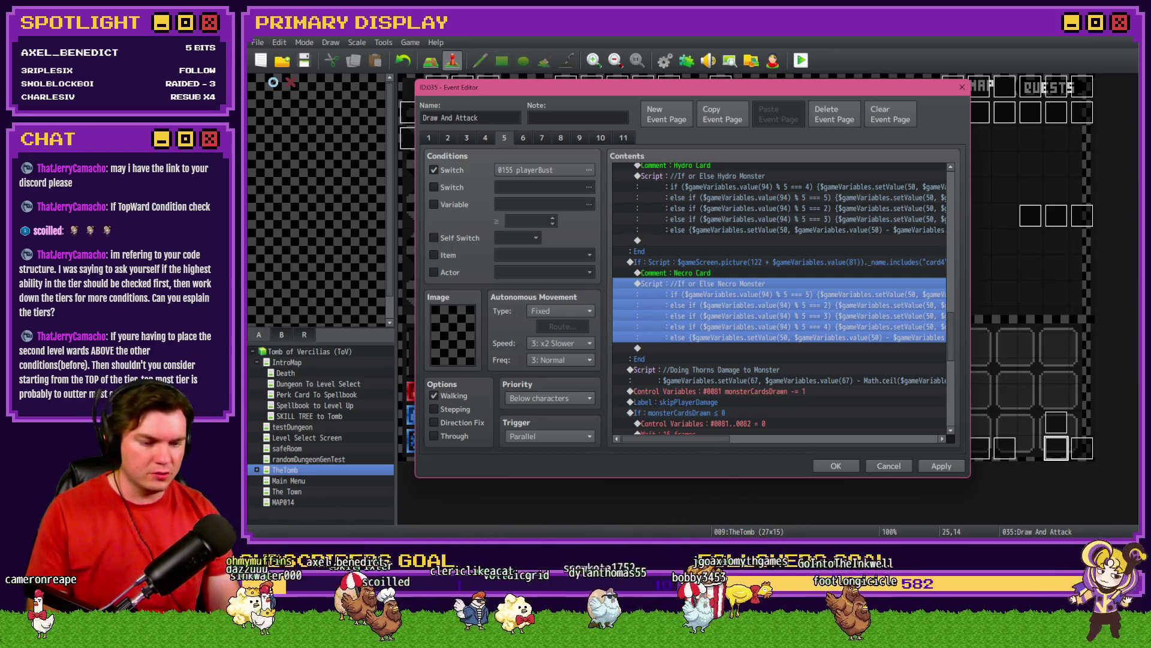
{"action": "key", "text": "alt+Tab"}
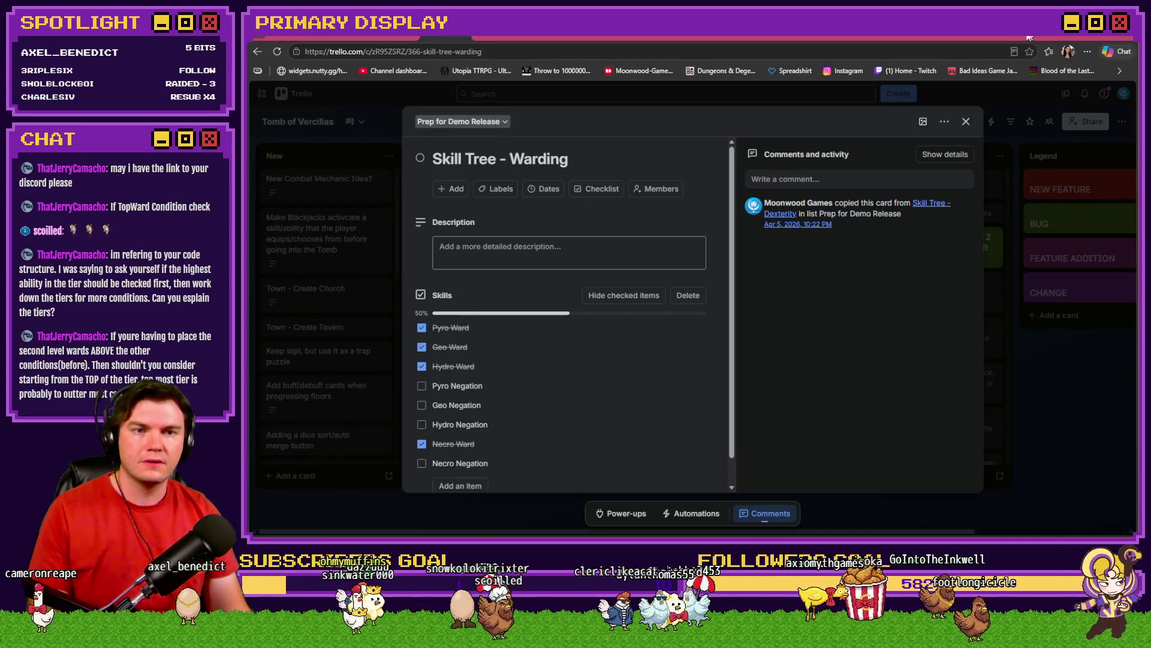
{"action": "left_click", "coordinate": [941, 35]}
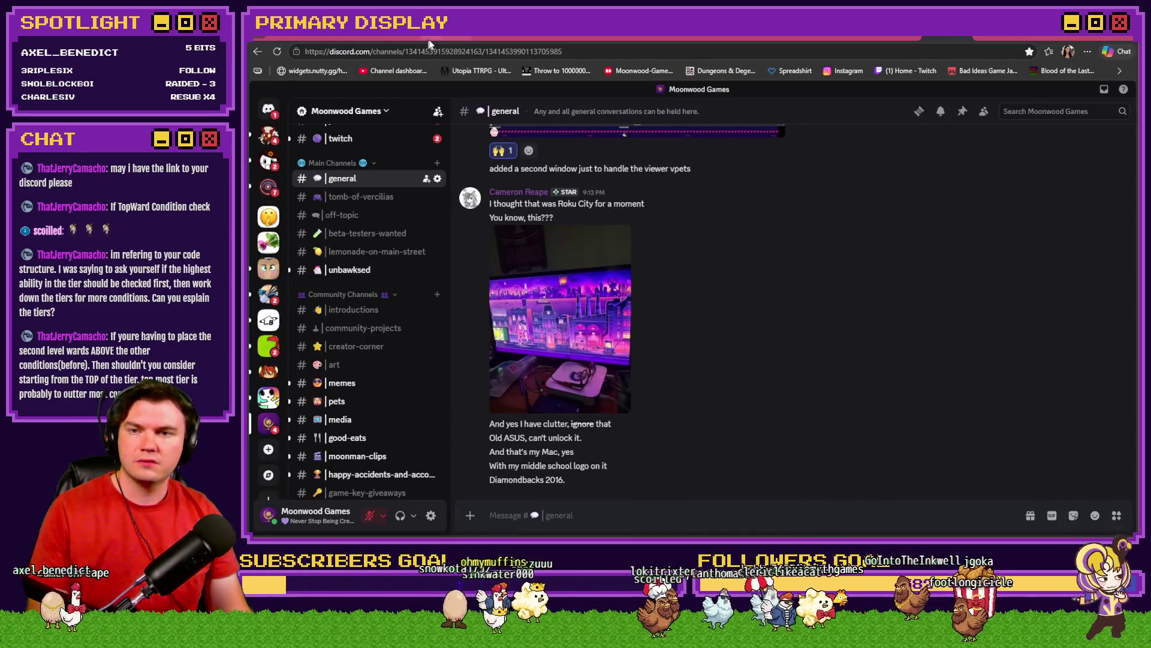
{"action": "left_click", "coordinate": [445, 37]}
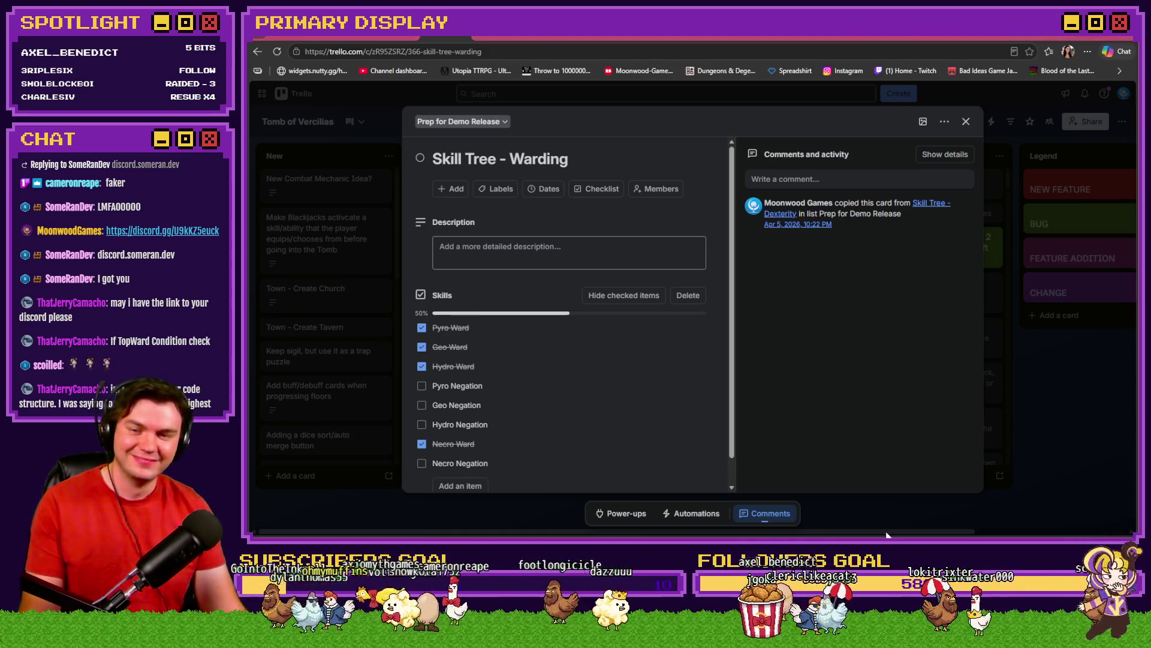
{"action": "key", "text": "alt+Tab"}
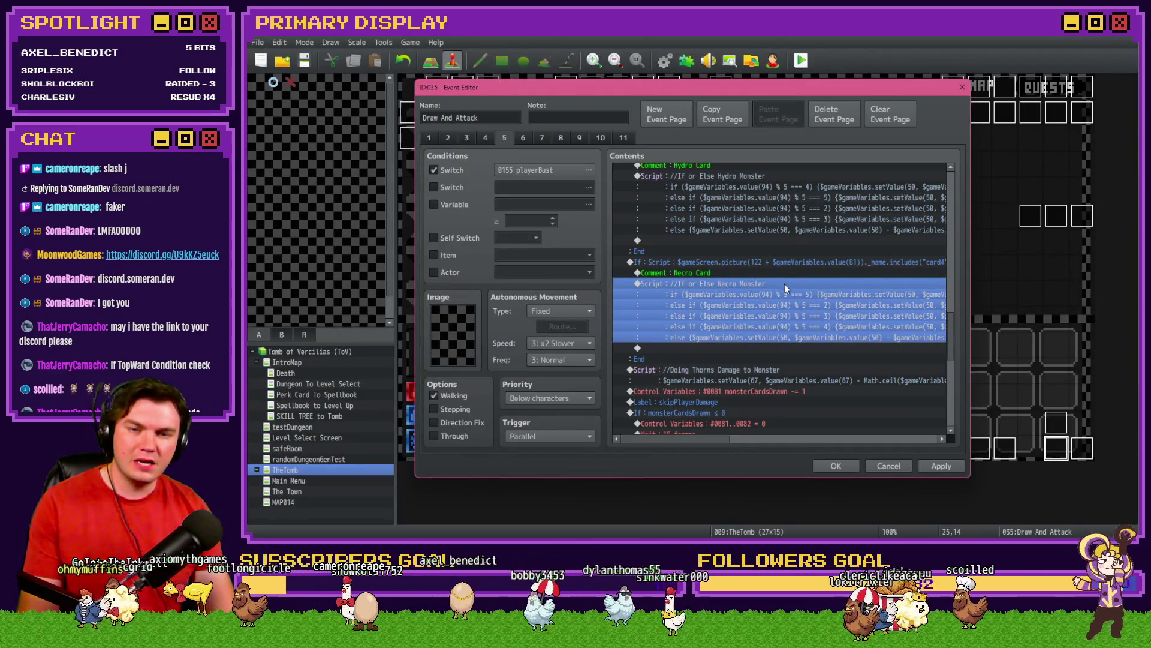
Save the Draw And Attack event and select the Spawn Monsters/Items/Traps common event
{"action": "scroll", "coordinate": [766, 312], "scroll_direction": "down", "scroll_amount": 2}
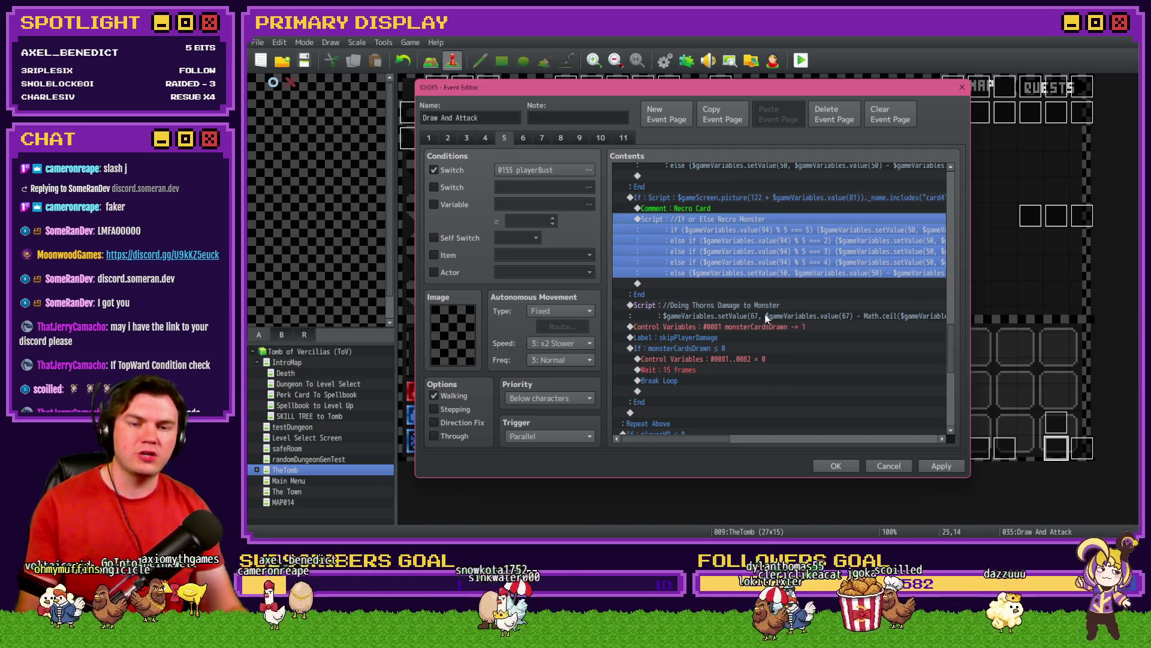
{"action": "left_click", "coordinate": [836, 466]}
{"action": "left_click", "coordinate": [664, 60]}
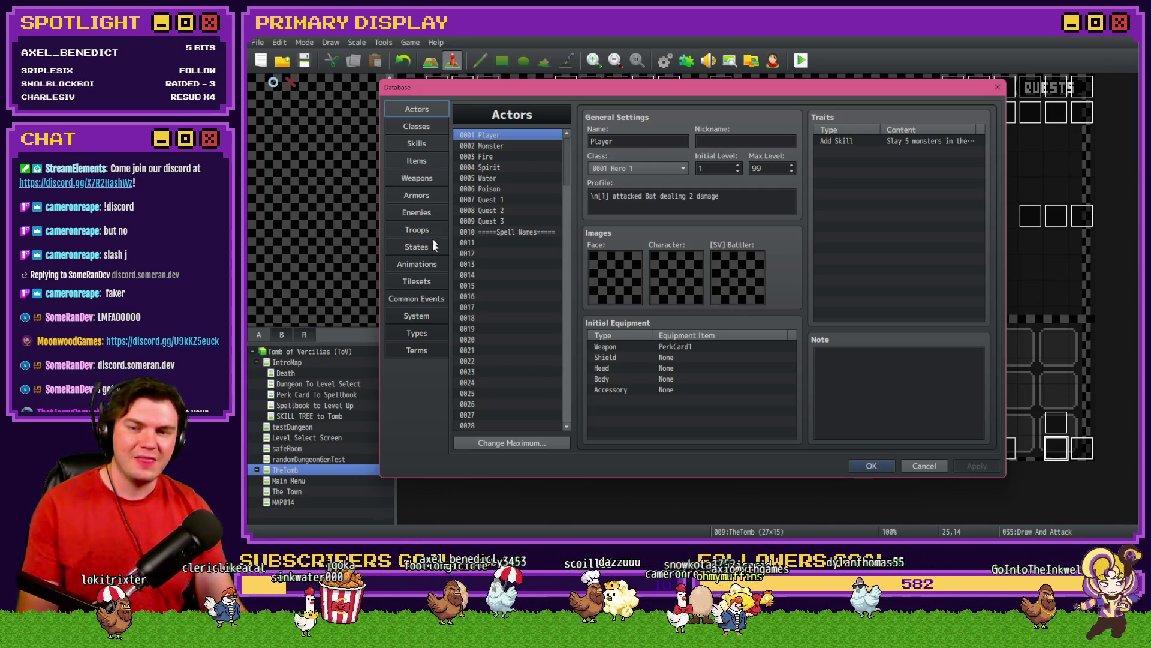
{"action": "left_click", "coordinate": [427, 298]}
{"action": "left_click", "coordinate": [521, 221]}
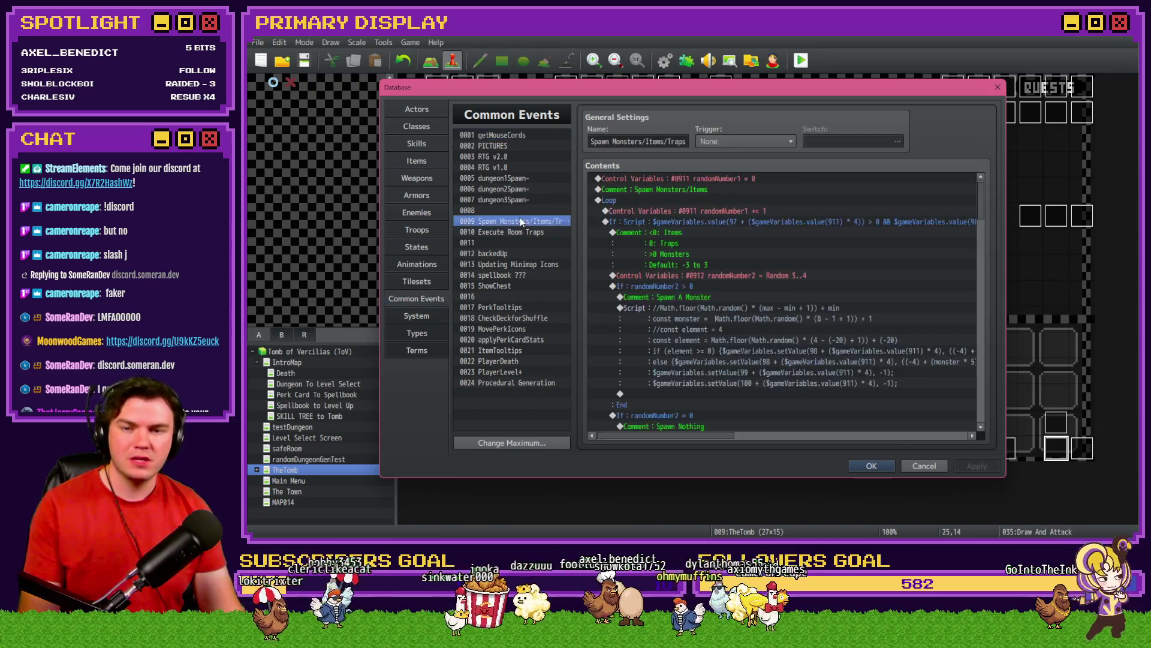
Review the monster spawn script, close the database, then save and start a playtest
{"action": "left_click", "coordinate": [750, 301]}
{"action": "double_click", "coordinate": [751, 305]}
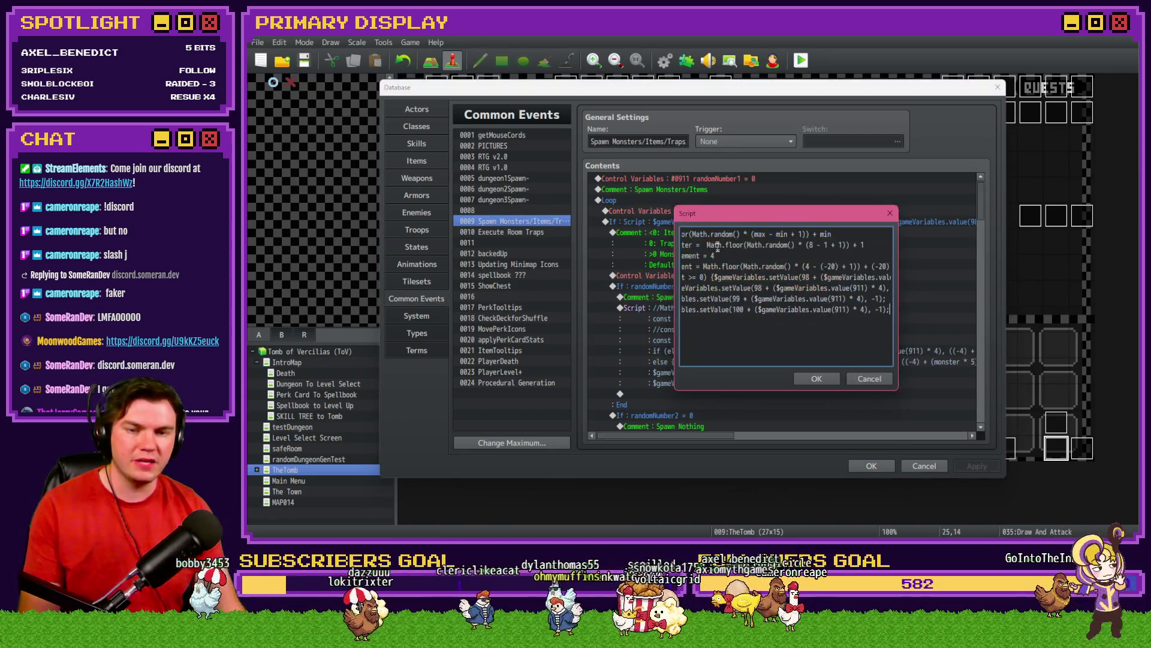
{"action": "key", "text": "shift+Home"}
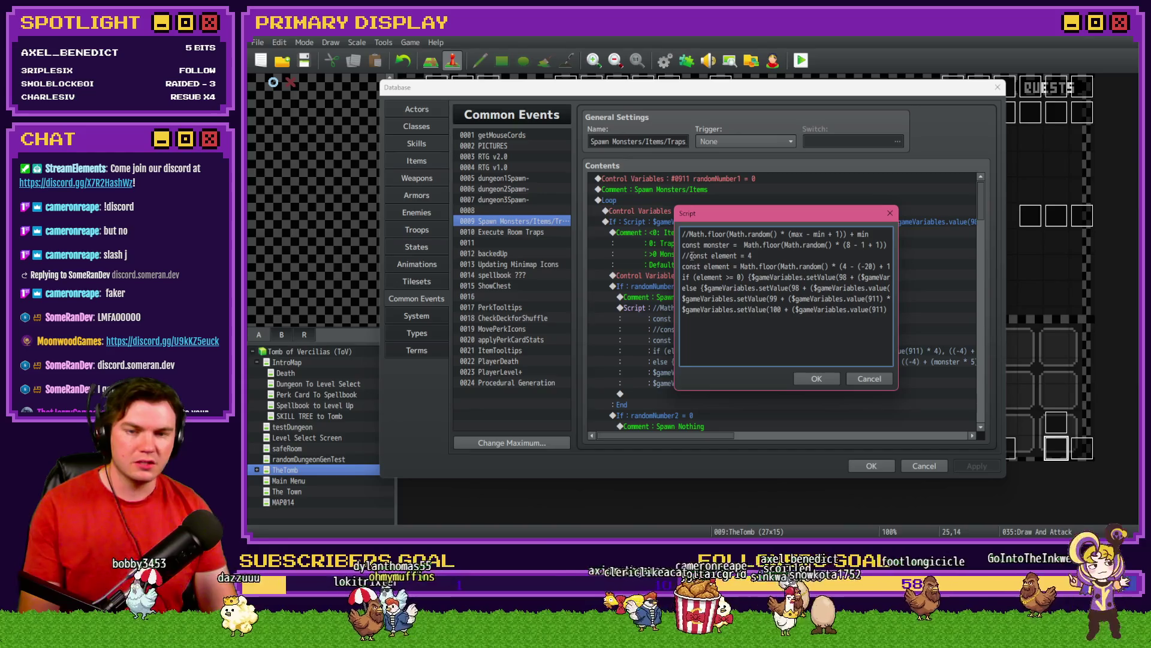
{"action": "left_click", "coordinate": [833, 379]}
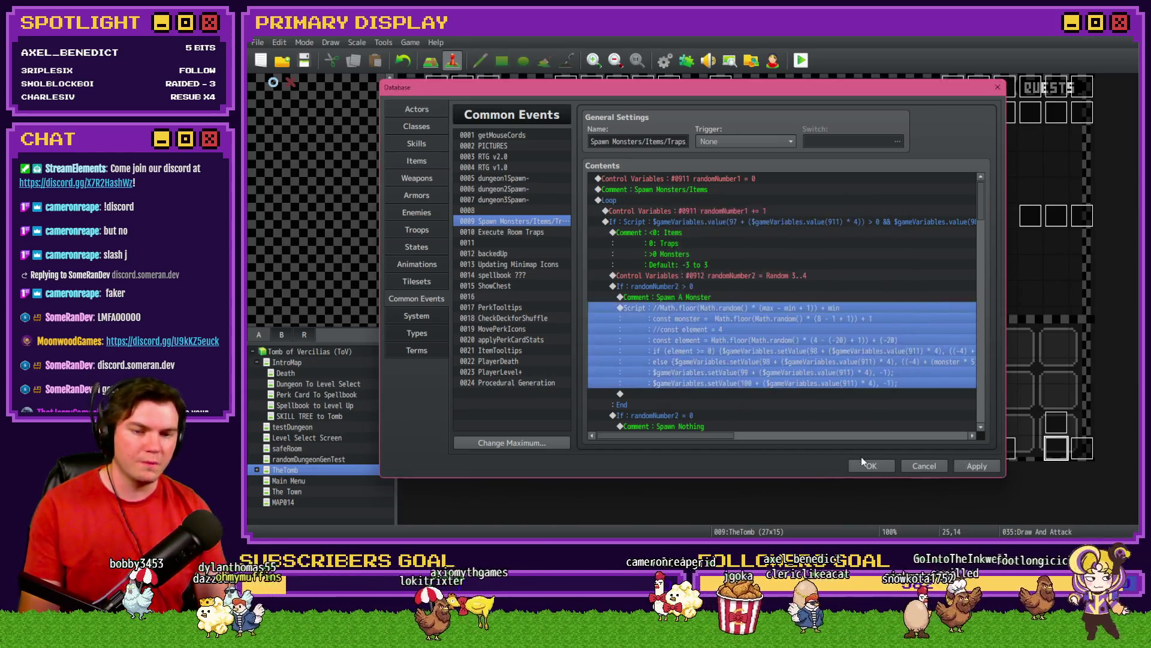
{"action": "left_click", "coordinate": [863, 459]}
{"action": "left_click", "coordinate": [648, 301]}
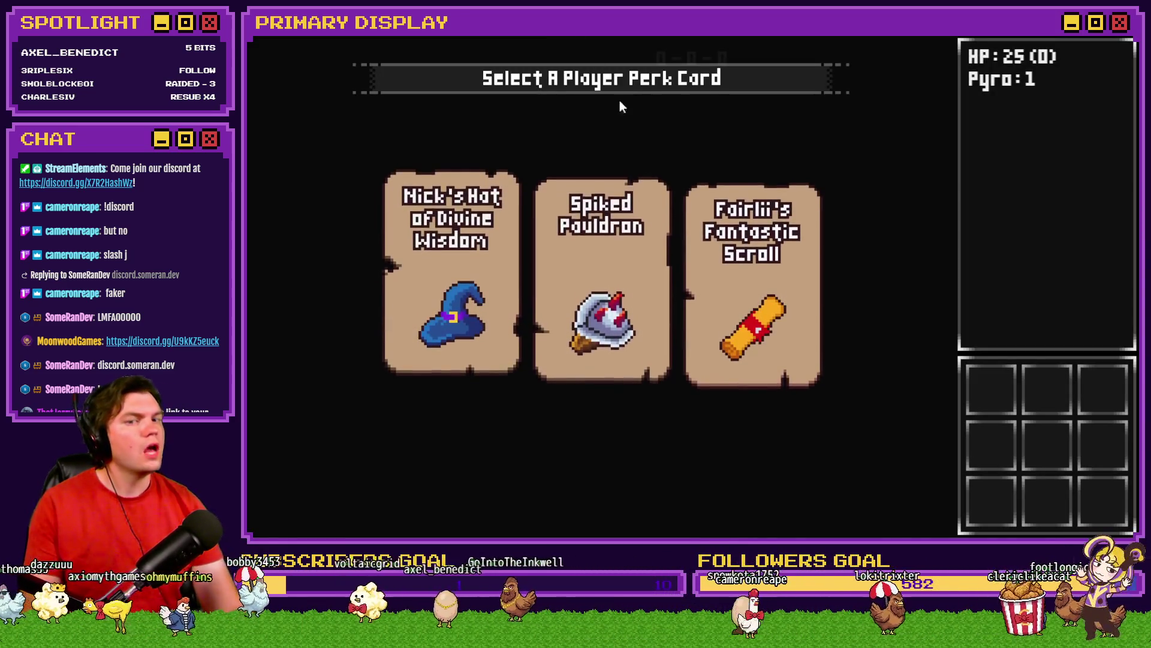
Pick Fairlii's Fantastic Scroll as the perk card and draw more cards
{"action": "left_click", "coordinate": [717, 230]}
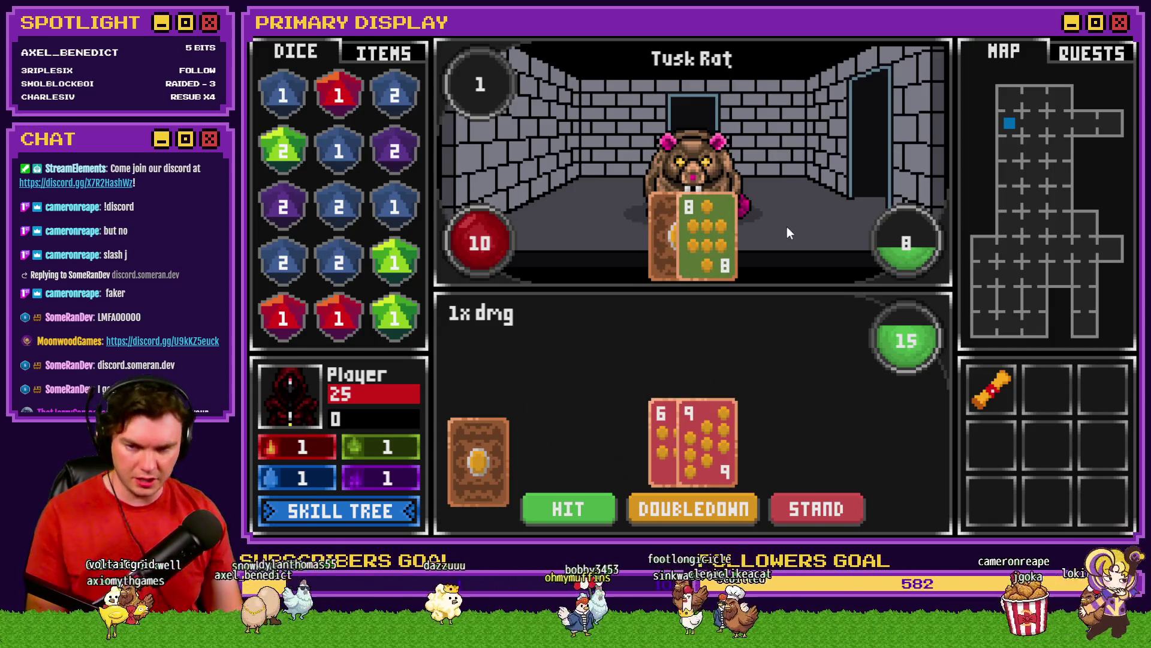
{"action": "left_click", "coordinate": [598, 514]}
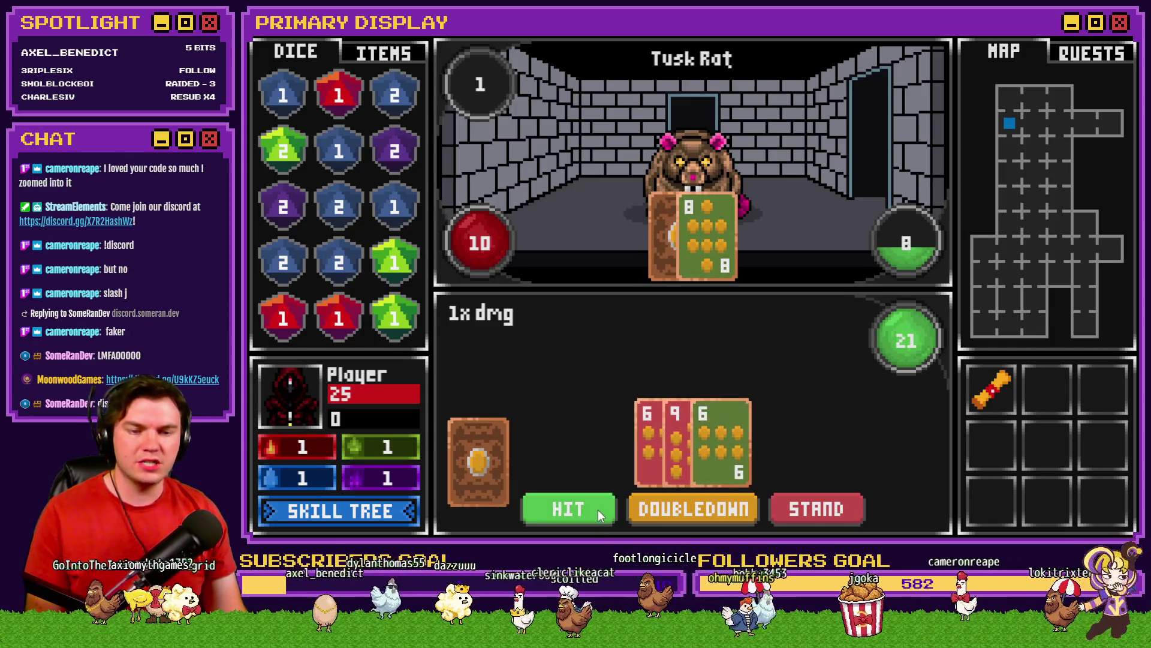
{"action": "left_click", "coordinate": [598, 507]}
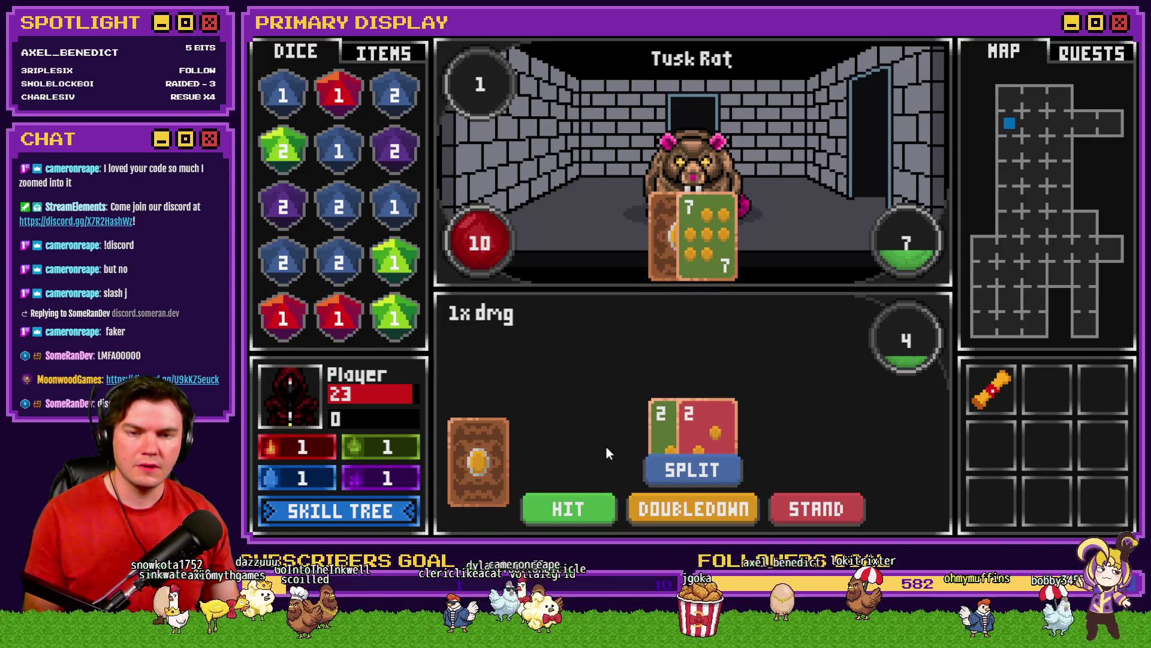
Upgrade Pyro, Geo and Hydro Ward to 20% dodge in the skill tree
{"action": "left_click", "coordinate": [344, 517]}
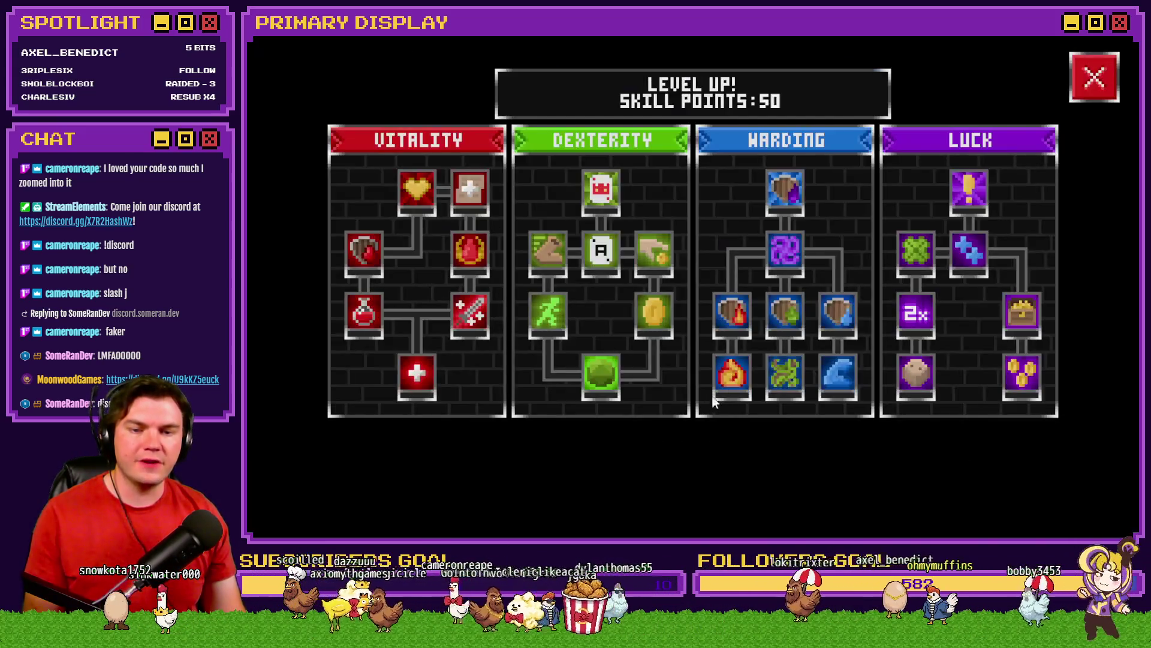
{"action": "triple_click", "coordinate": [733, 383]}
{"action": "double_click", "coordinate": [735, 381]}
{"action": "double_click", "coordinate": [736, 378]}
{"action": "triple_click", "coordinate": [743, 376]}
{"action": "triple_click", "coordinate": [779, 376]}
{"action": "triple_click", "coordinate": [783, 375]}
{"action": "double_click", "coordinate": [786, 375]}
{"action": "double_click", "coordinate": [785, 375]}
{"action": "double_click", "coordinate": [838, 374]}
{"action": "double_click", "coordinate": [837, 374]}
{"action": "double_click", "coordinate": [837, 374]}
{"action": "double_click", "coordinate": [837, 374]}
{"action": "double_click", "coordinate": [837, 374]}
{"action": "left_click", "coordinate": [1098, 95]}
Set the playerHP variable to 50 through the F9 debug menu
{"action": "key", "text": "F9"}
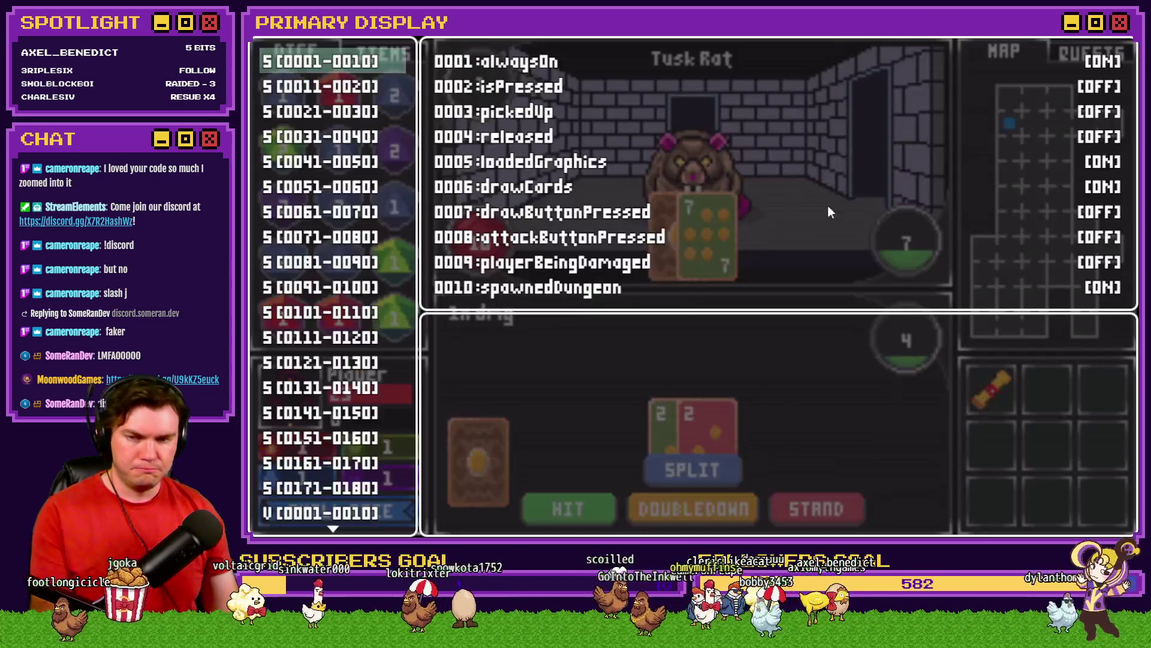
{"action": "key", "text": "Up"}
{"action": "key", "text": "Down"}
{"action": "key", "text": "Down"}
{"action": "key", "text": "Down"}
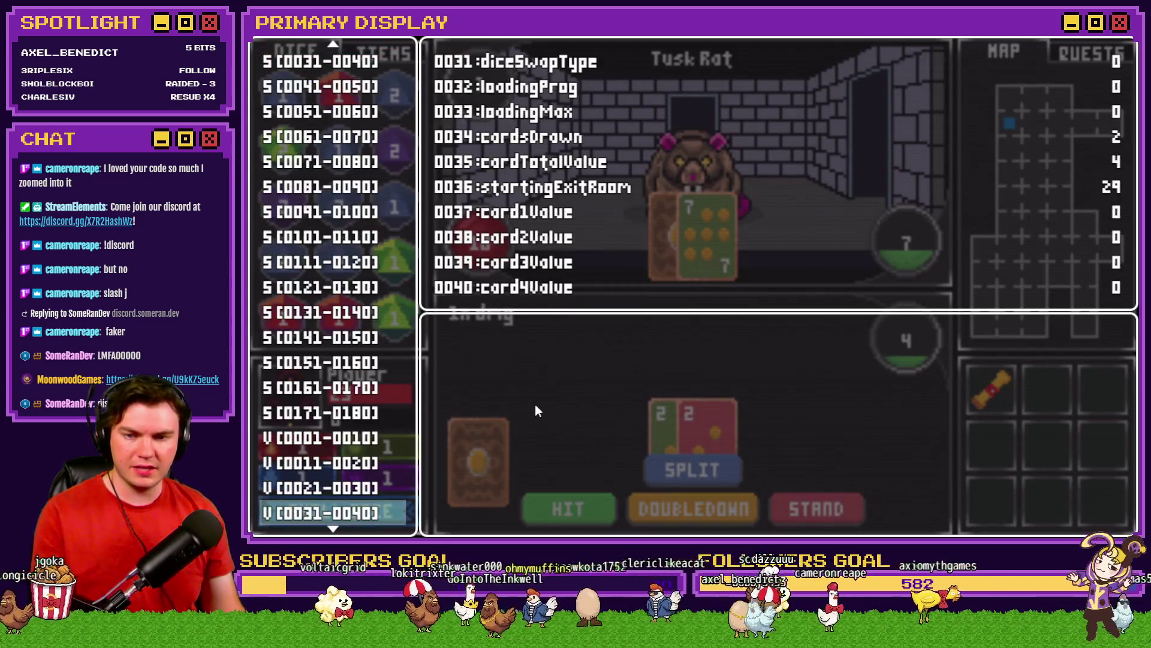
{"action": "key", "text": "Up"}
{"action": "key", "text": "Return"}
{"action": "key", "text": "Up"}
{"action": "key", "text": "Page_Down"}
{"action": "key", "text": "Page_Down"}
{"action": "key", "text": "Page_Down"}
{"action": "key", "text": "Left"}
{"action": "key", "text": "Left"}
{"action": "key", "text": "Left"}
{"action": "key", "text": "Escape"}
{"action": "key", "text": "Down"}
{"action": "key", "text": "Down"}
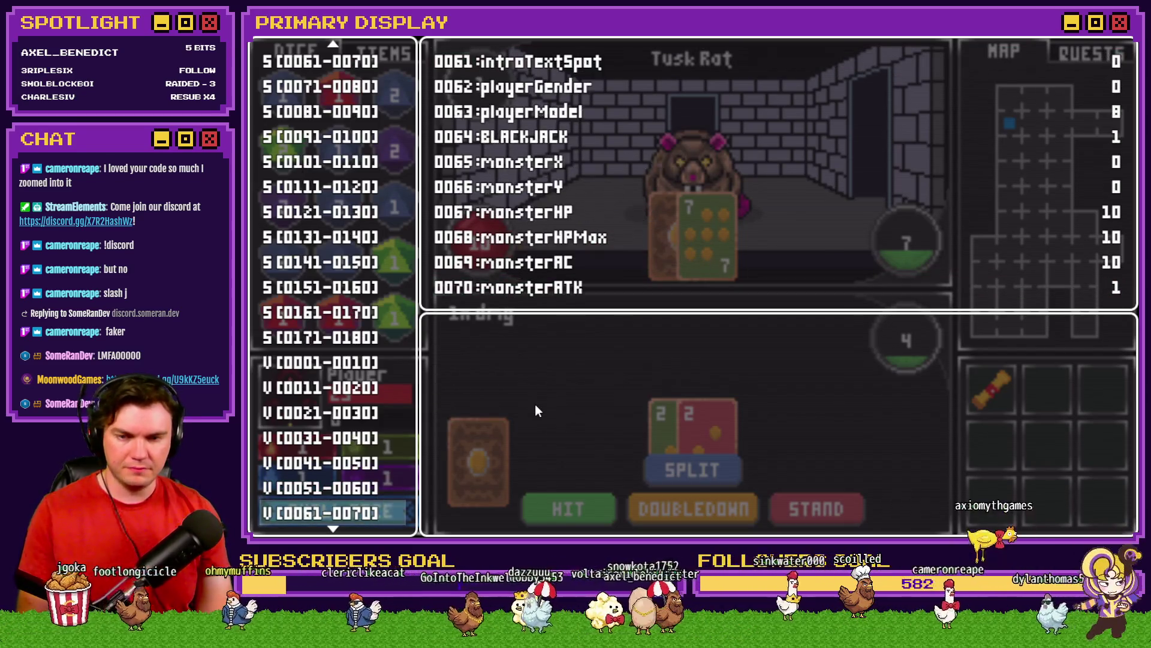
{"action": "key", "text": "Return"}
{"action": "key", "text": "Up"}
{"action": "key", "text": "Escape"}
{"action": "key", "text": "Escape"}
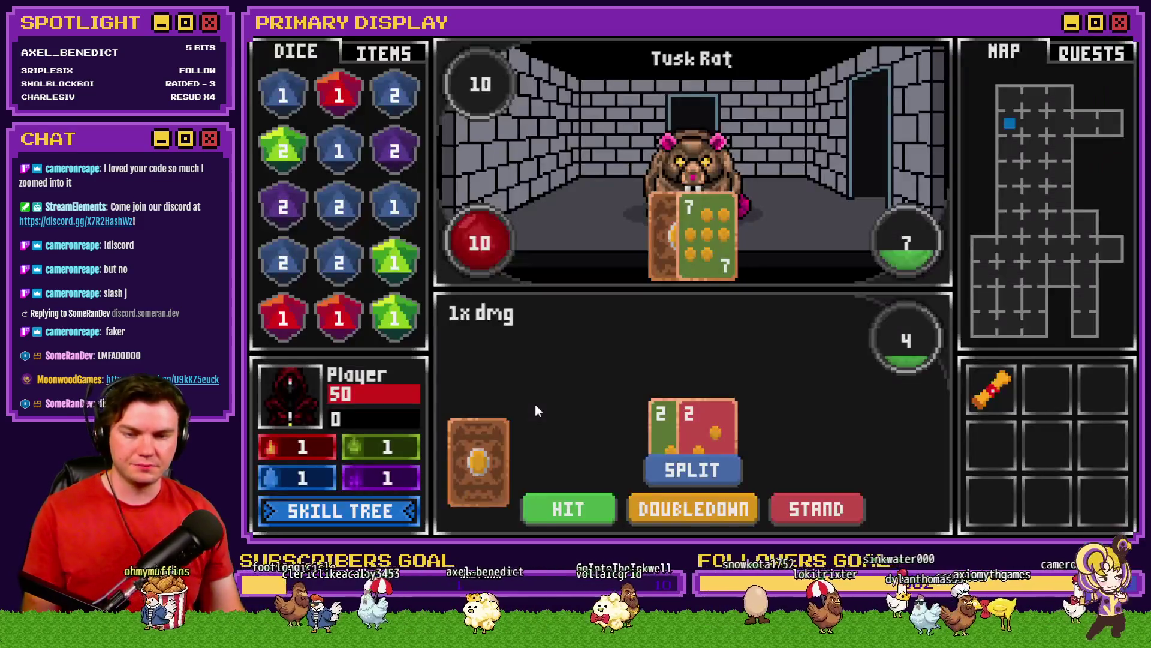
Keep drawing cards in the battle, then close the playtest
{"action": "left_click", "coordinate": [591, 507]}
{"action": "left_click", "coordinate": [588, 510]}
{"action": "left_click", "coordinate": [588, 510]}
{"action": "left_click", "coordinate": [588, 510]}
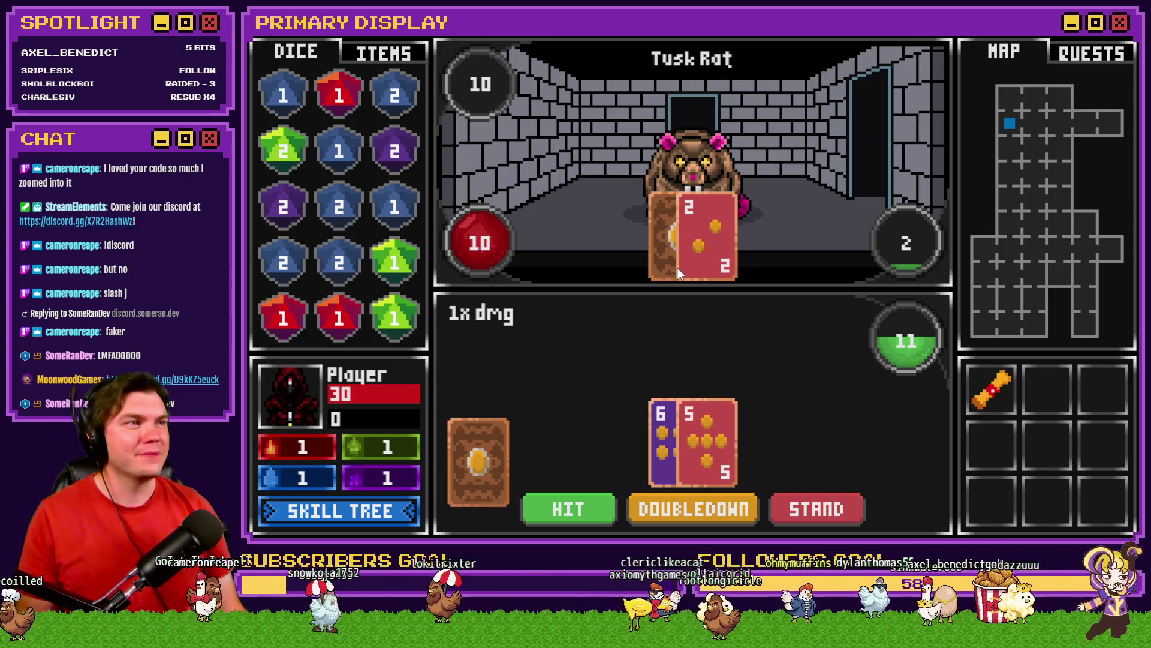
{"action": "key", "text": "alt+F4"}
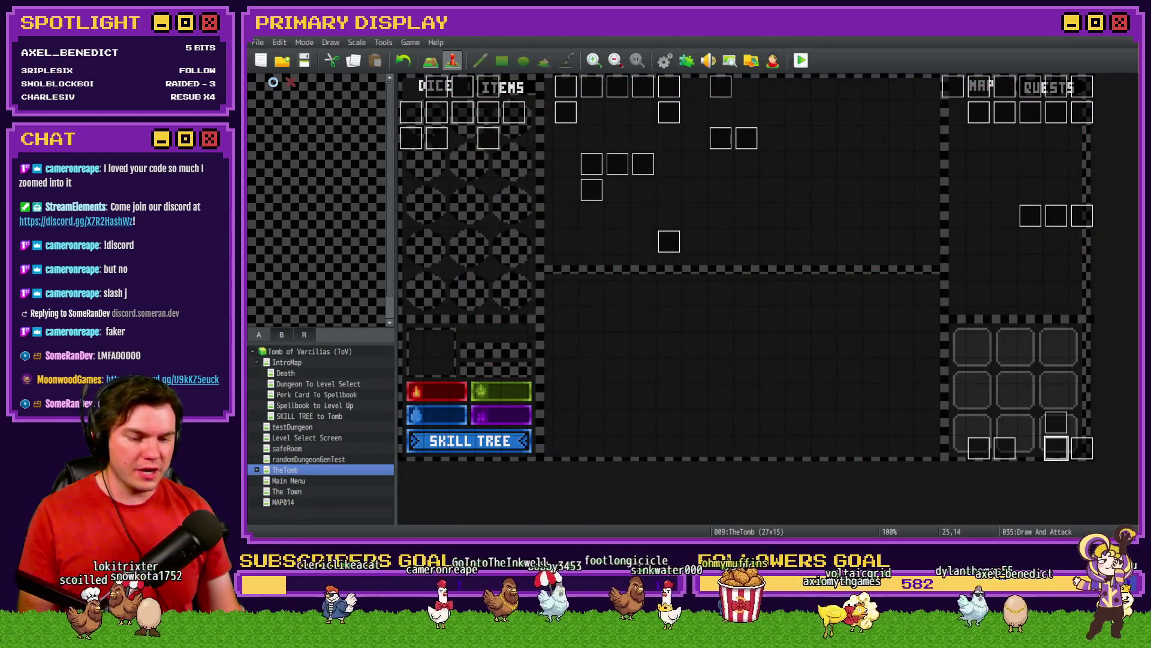
Wave hello to the newly joined member in Discord's general channel
{"action": "key", "text": "alt+Tab"}
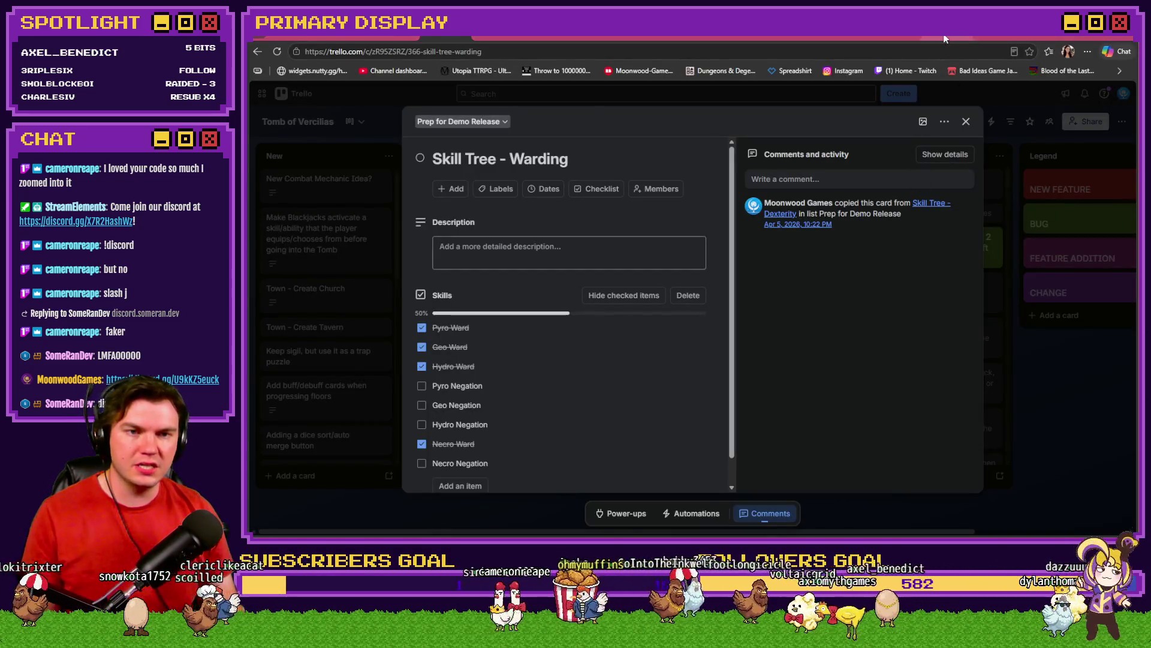
{"action": "left_click", "coordinate": [944, 38]}
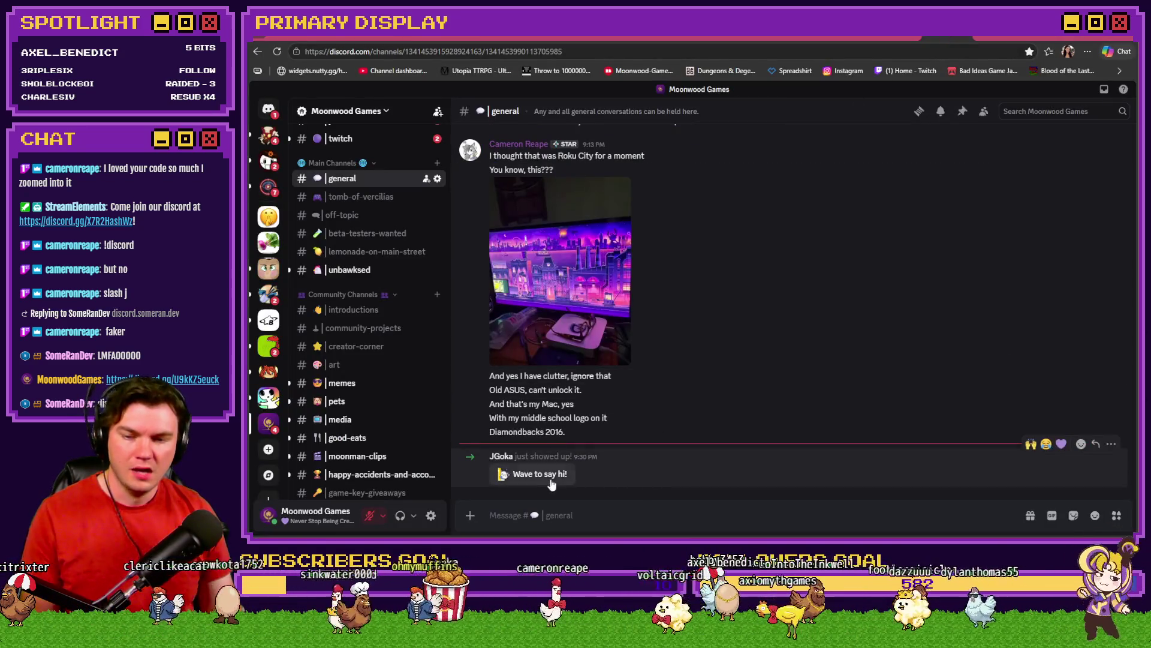
{"action": "left_click", "coordinate": [551, 479]}
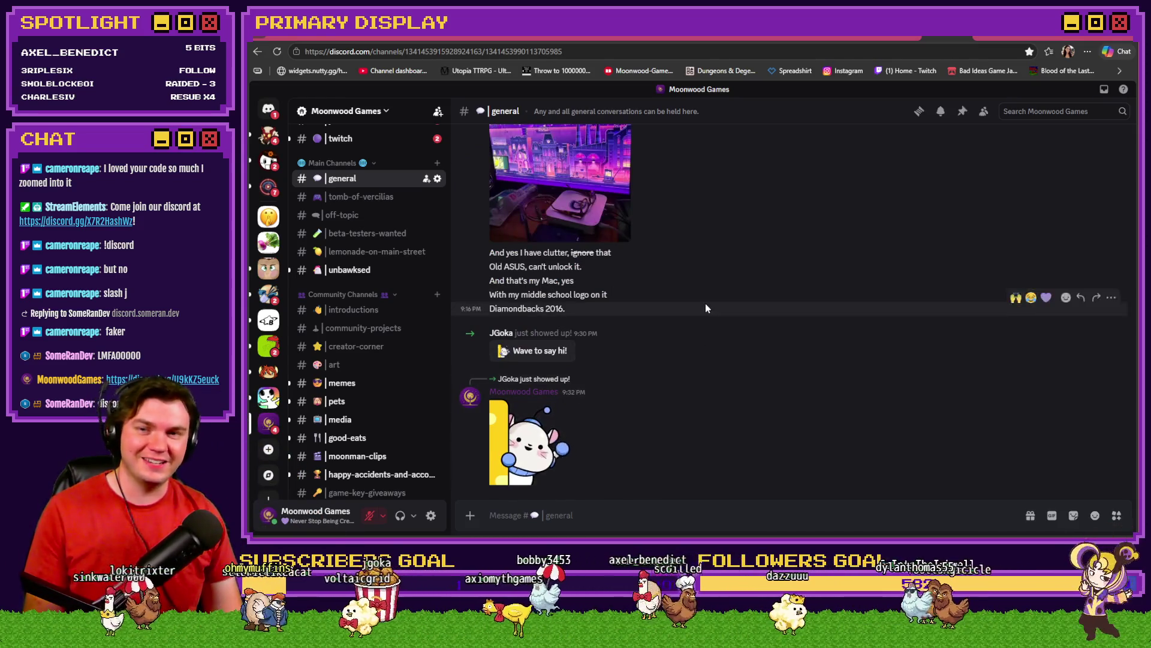
Return to the Skill Tree - Warding card, then open event 035 Draw And Attack
{"action": "key", "text": "ctrl+shift+Tab"}
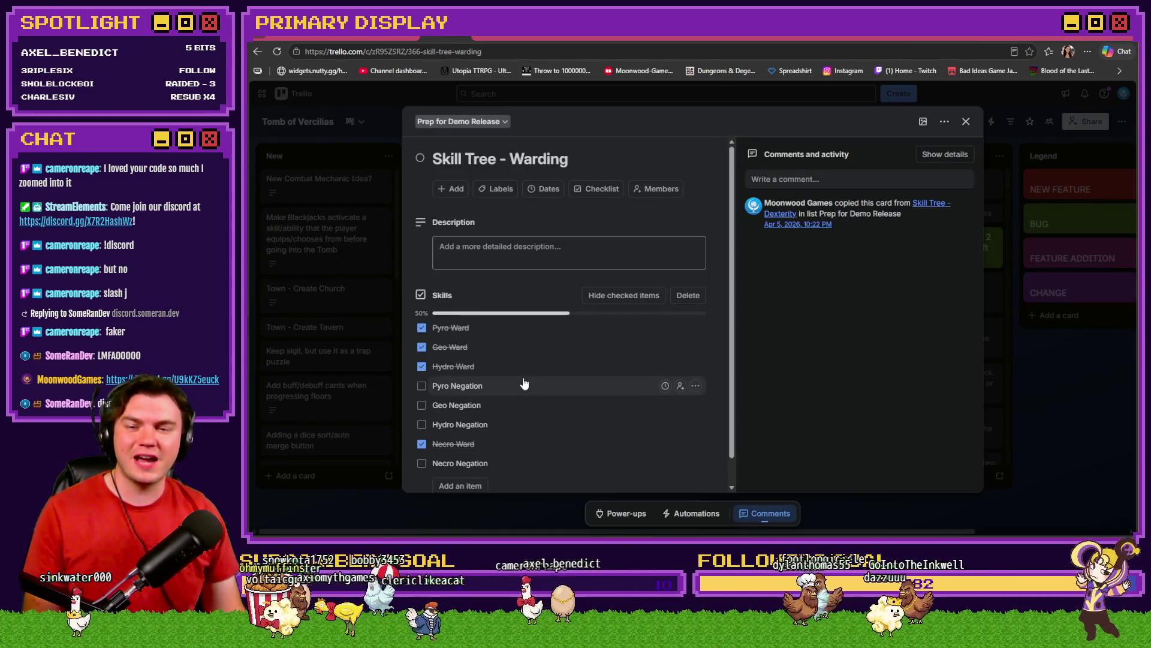
{"action": "key", "text": "alt+Tab"}
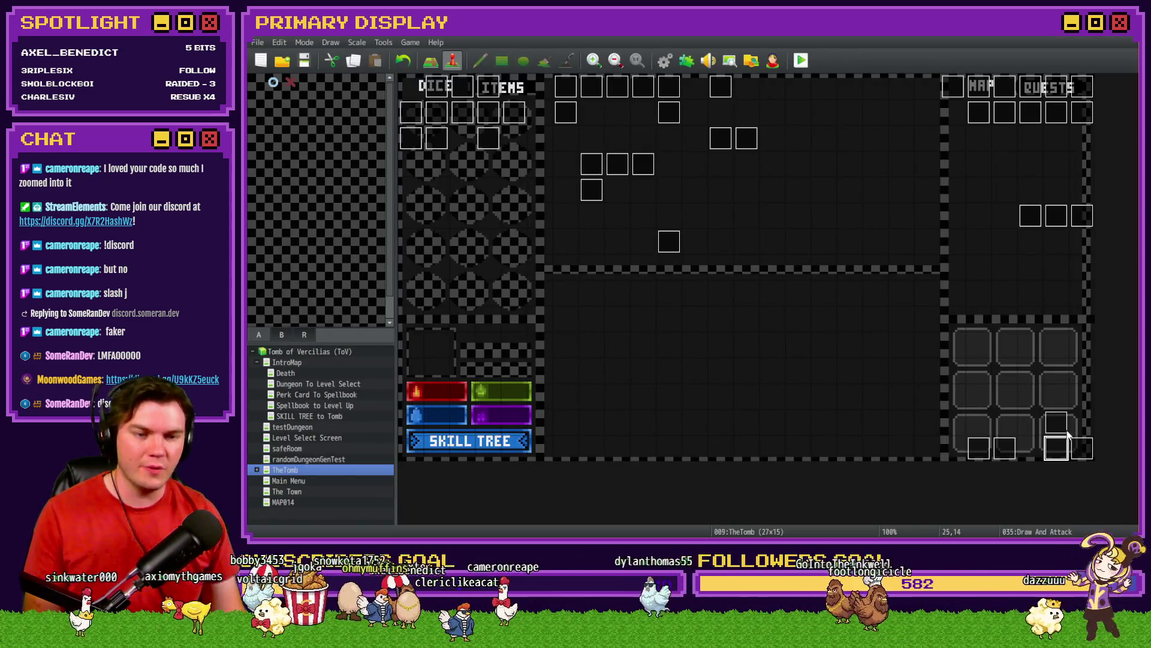
{"action": "double_click", "coordinate": [1059, 453]}
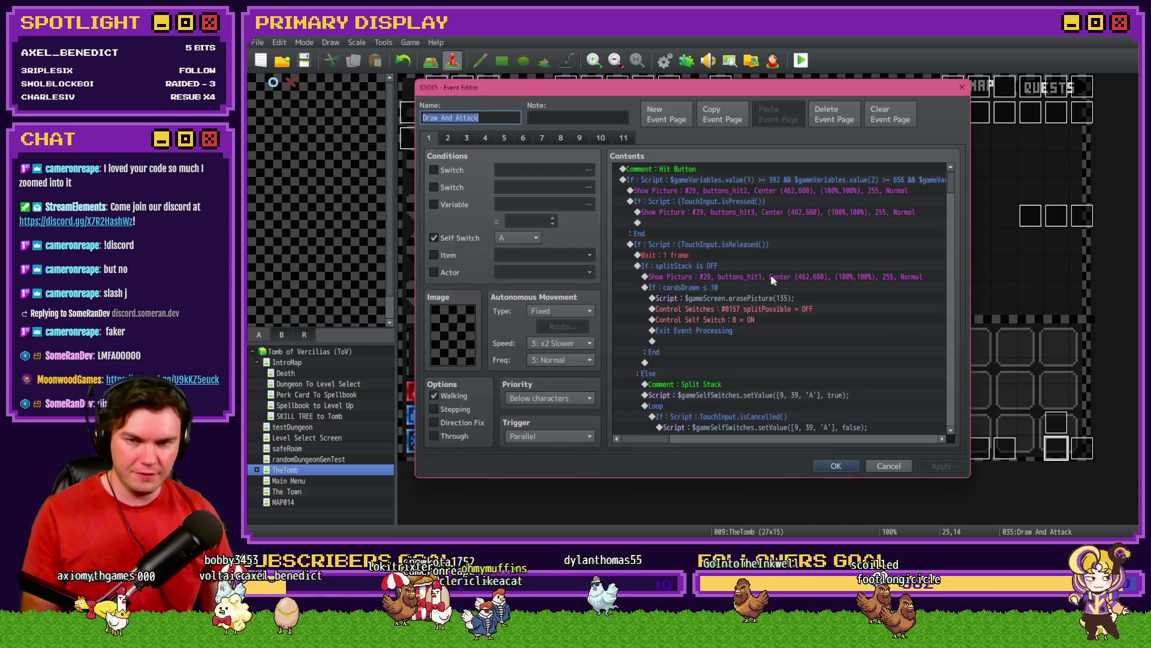
Switch to the playerBust event page and inspect the PlayerSkill-DEX Serpentine dodge branch
{"action": "left_click", "coordinate": [523, 139]}
{"action": "left_click_drag", "start_coordinate": [955, 189], "coordinate": [958, 247]}
{"action": "left_click", "coordinate": [740, 266]}
{"action": "left_click", "coordinate": [740, 246]}
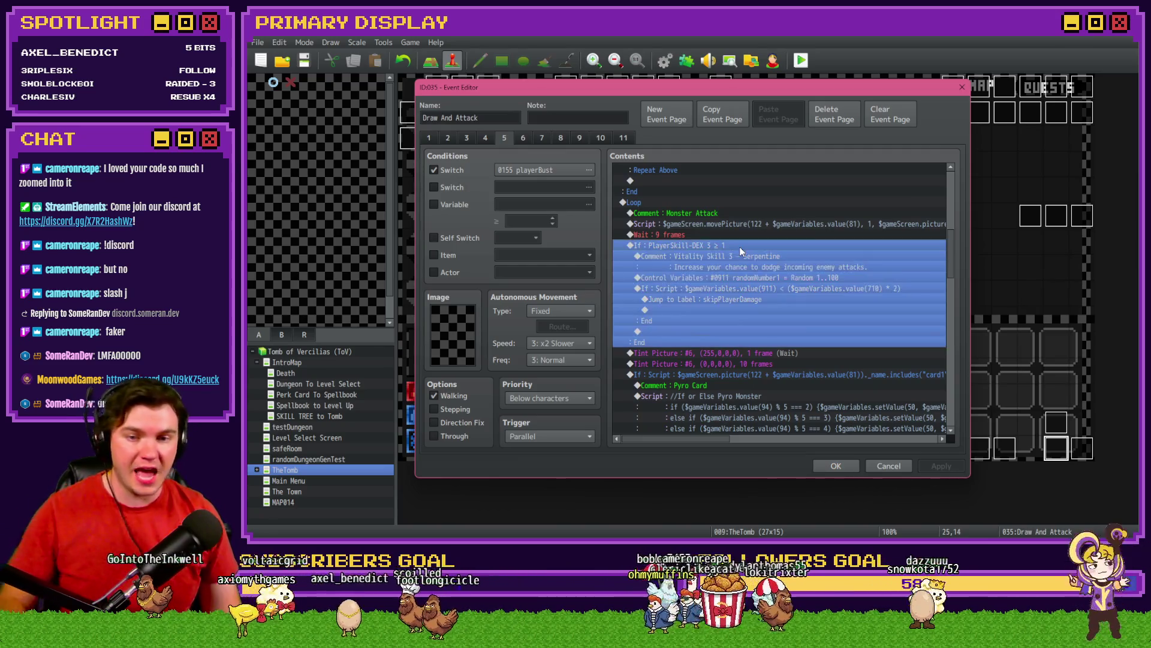
{"action": "left_click", "coordinate": [737, 243]}
{"action": "left_click", "coordinate": [739, 248]}
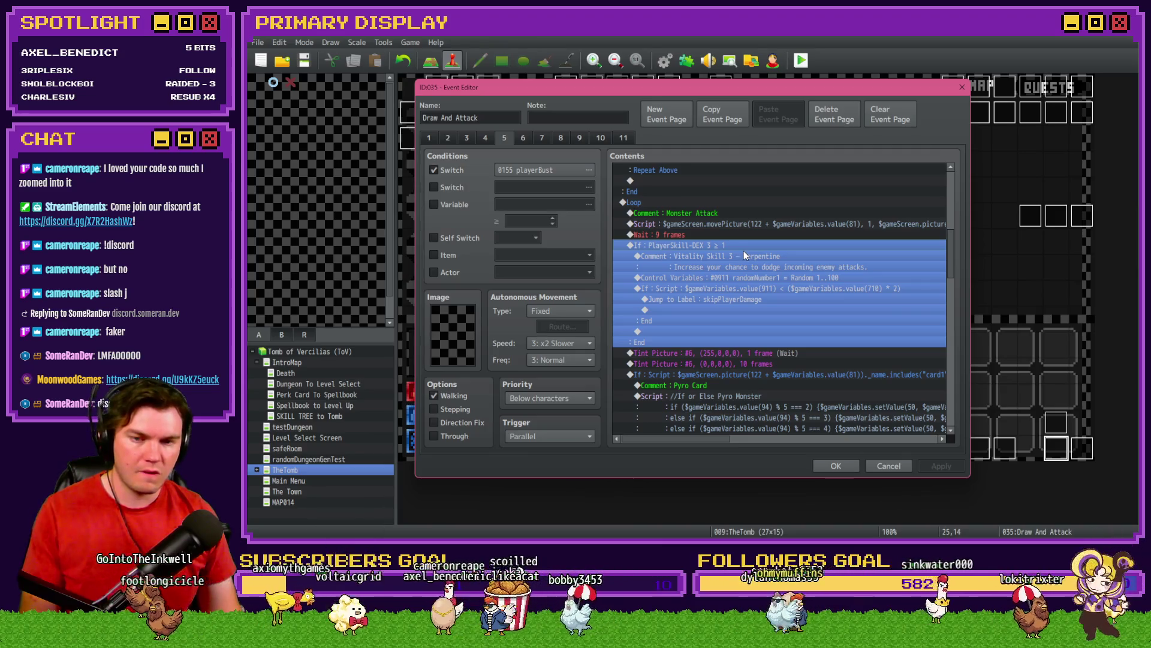
{"action": "left_click", "coordinate": [746, 329]}
{"action": "key", "text": "Up"}
{"action": "key", "text": "Up"}
{"action": "key", "text": "Up"}
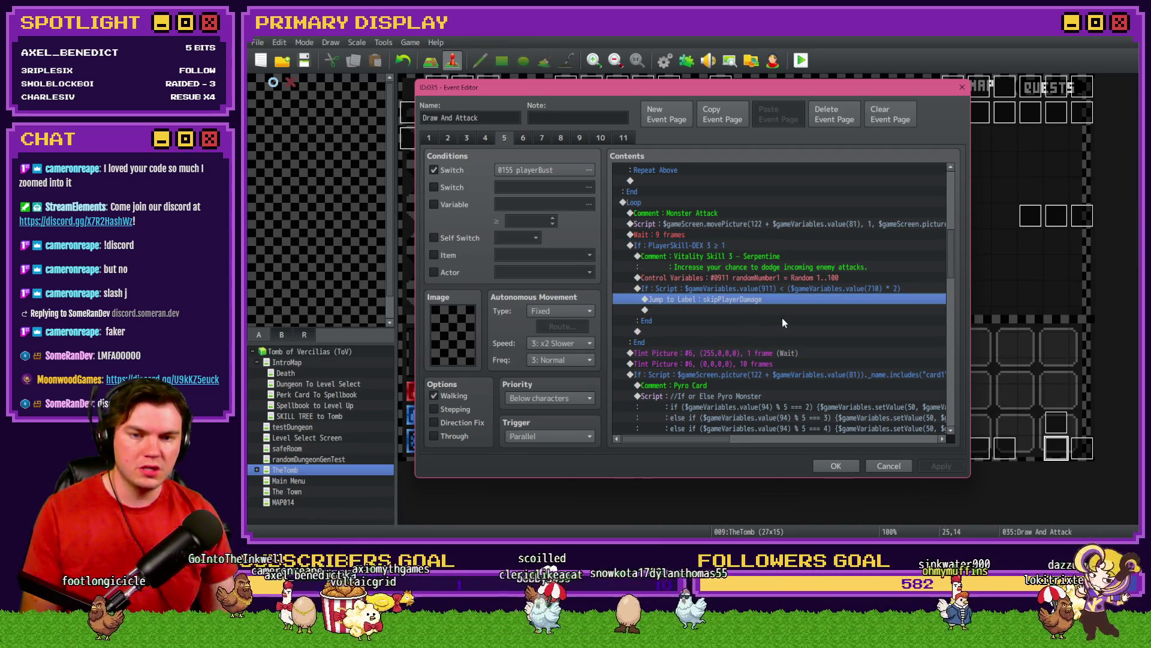
Locate the skipPlayerDamage label, then reselect the whole Serpentine dodge branch
{"action": "scroll", "coordinate": [782, 318], "scroll_direction": "down", "scroll_amount": 10}
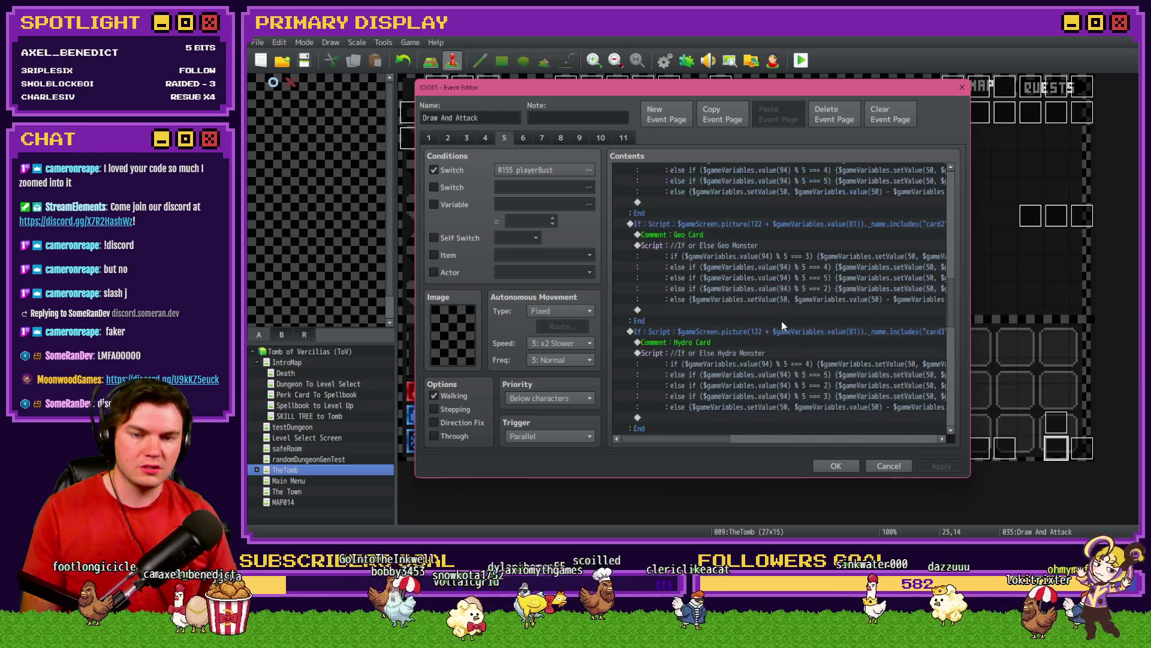
{"action": "scroll", "coordinate": [782, 322], "scroll_direction": "down", "scroll_amount": 2}
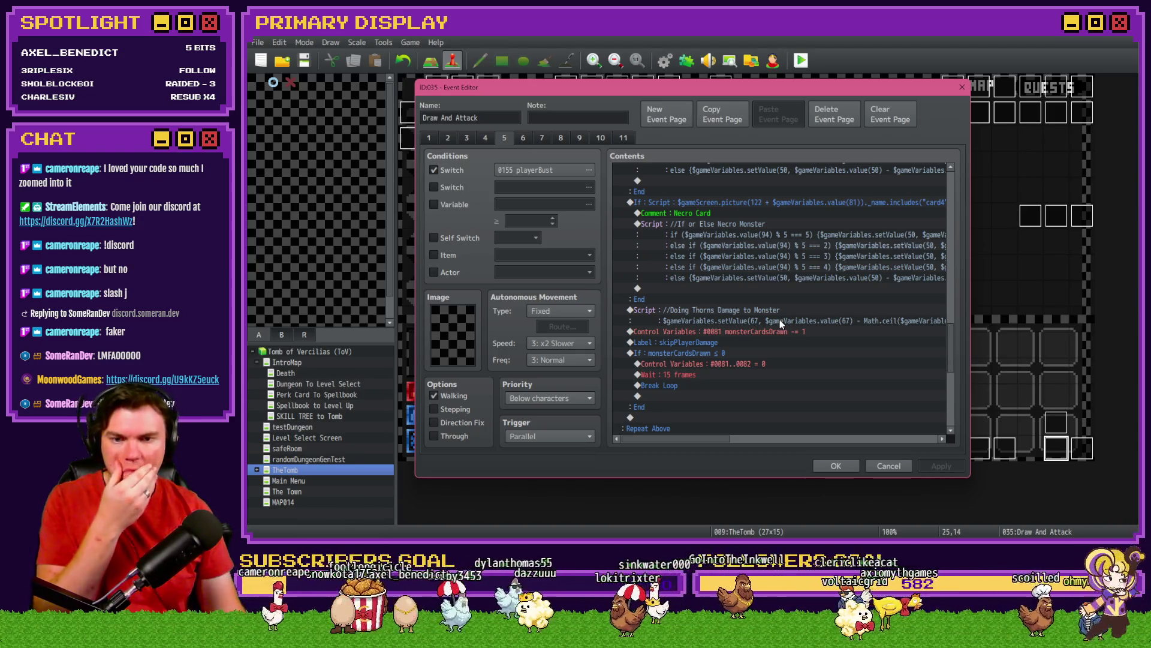
{"action": "left_click", "coordinate": [728, 345]}
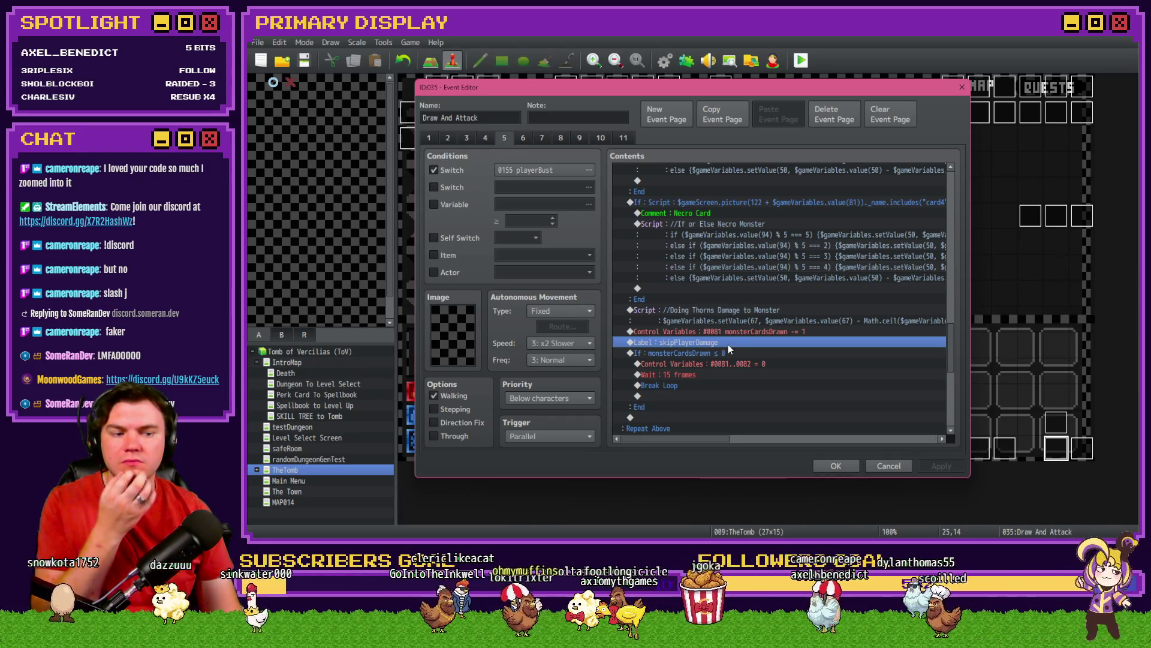
{"action": "scroll", "coordinate": [722, 351], "scroll_direction": "up", "scroll_amount": 7}
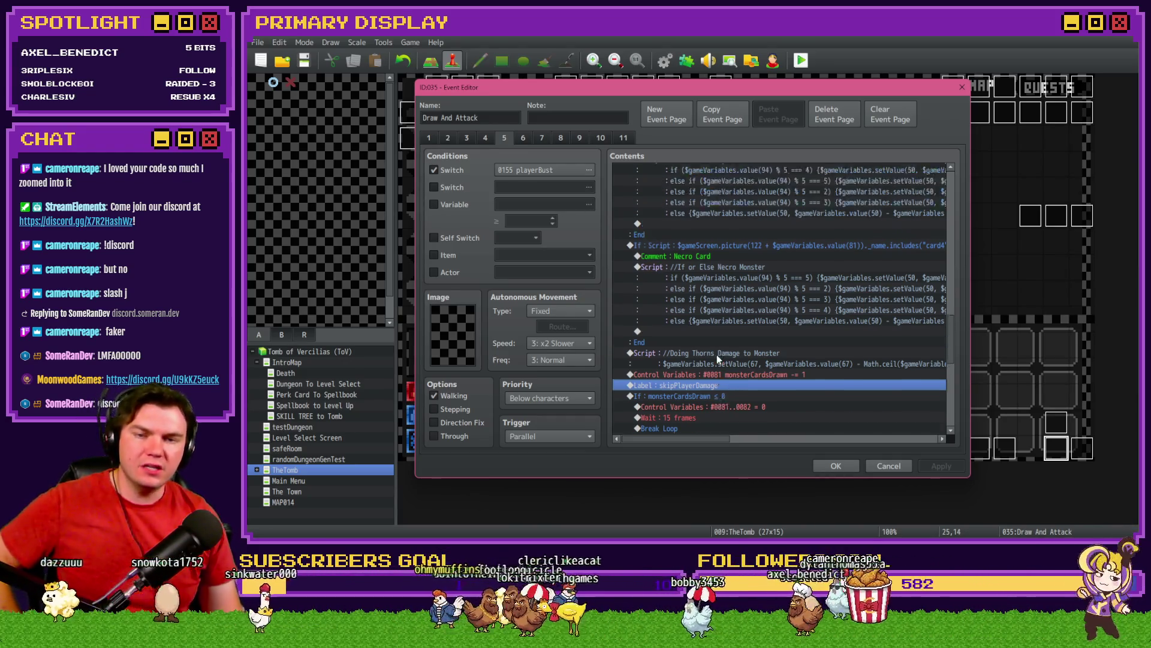
{"action": "scroll", "coordinate": [722, 351], "scroll_direction": "up", "scroll_amount": 4}
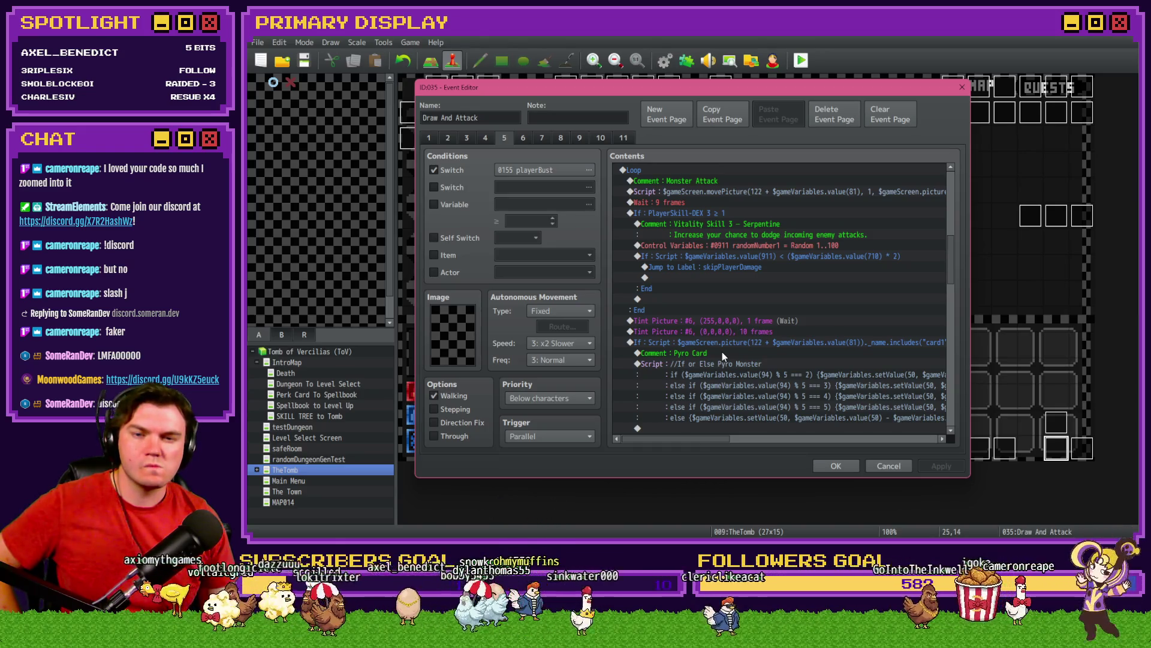
{"action": "left_click", "coordinate": [720, 213]}
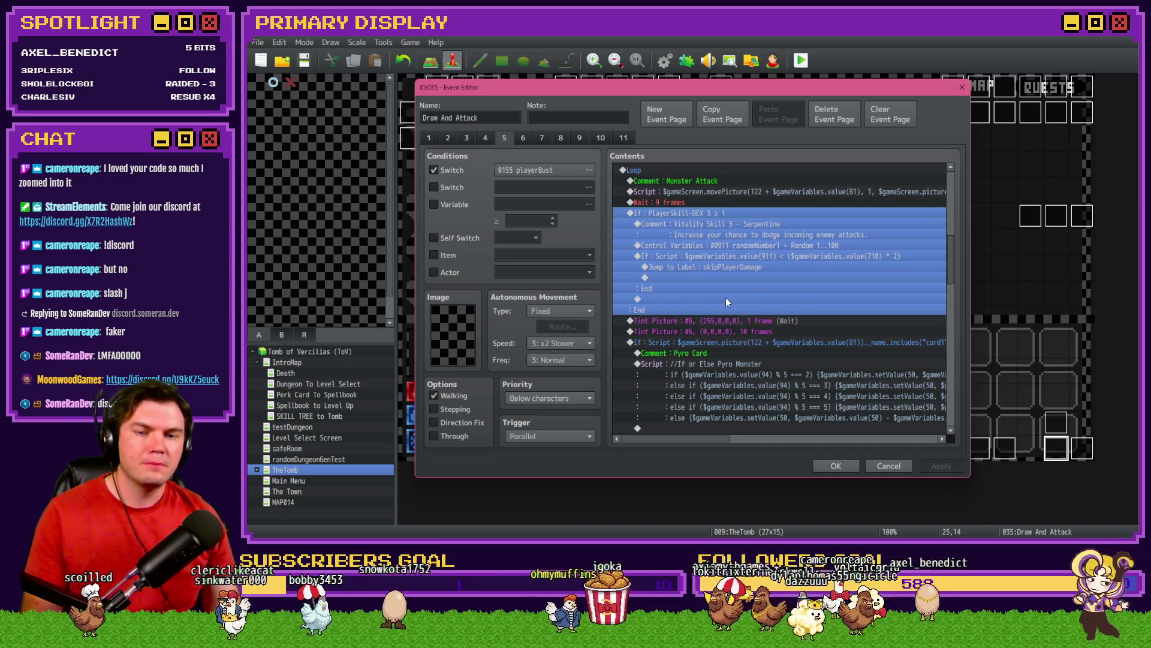
{"action": "key", "text": "alt+Tab"}
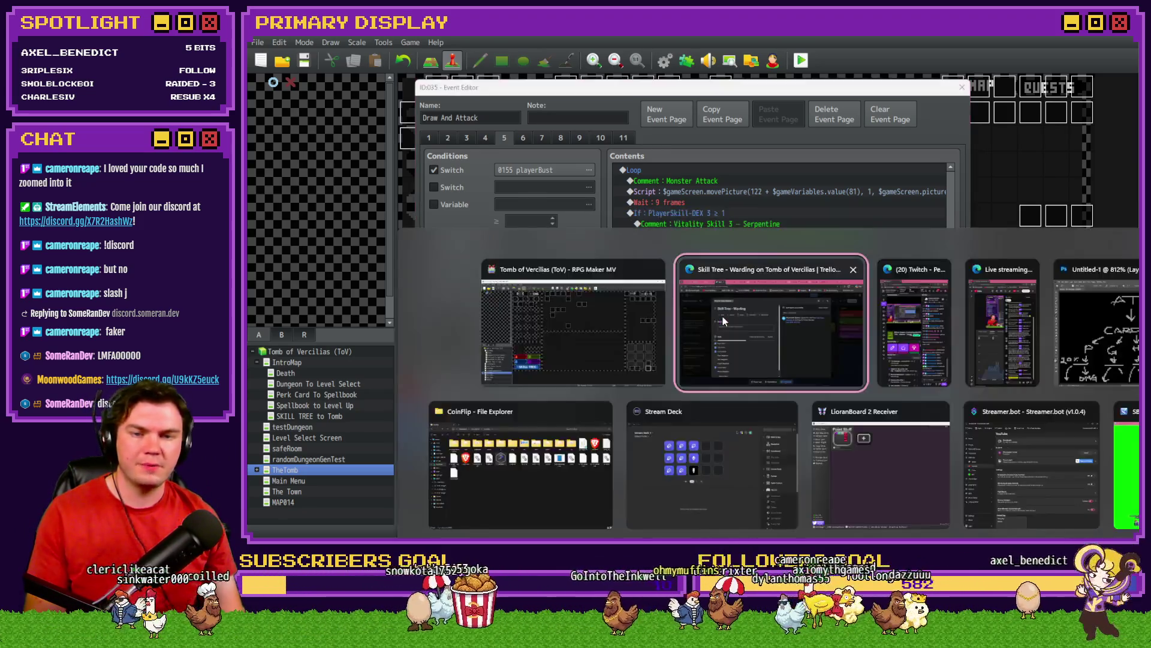
{"action": "left_click", "coordinate": [943, 34]}
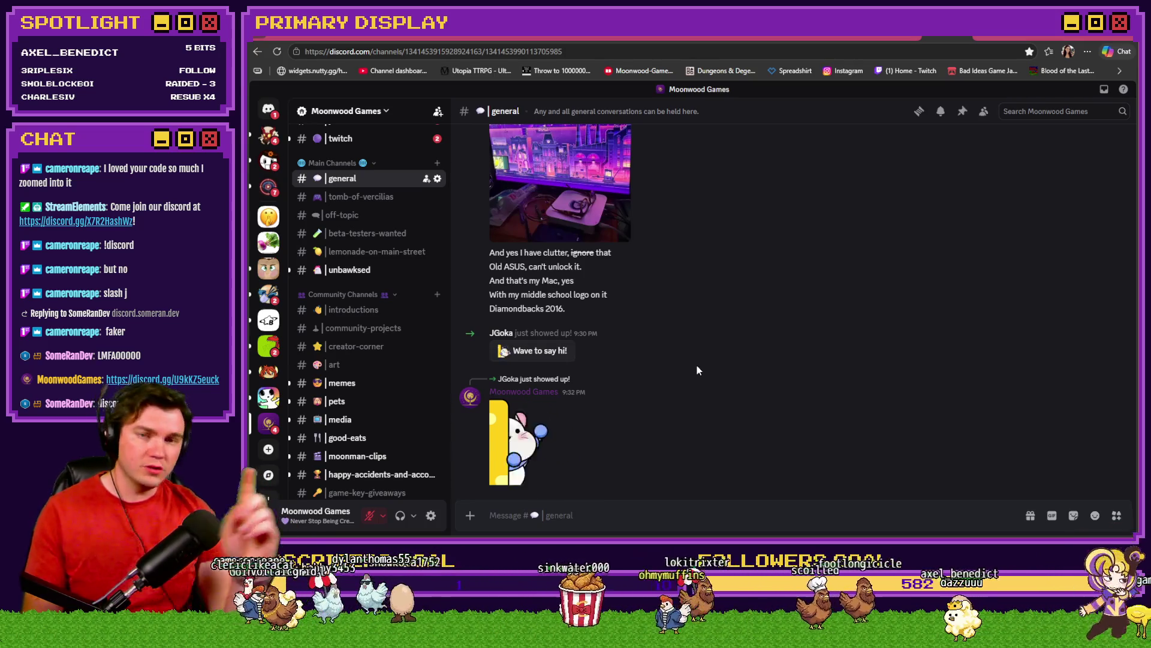
{"action": "key", "text": "alt+Tab"}
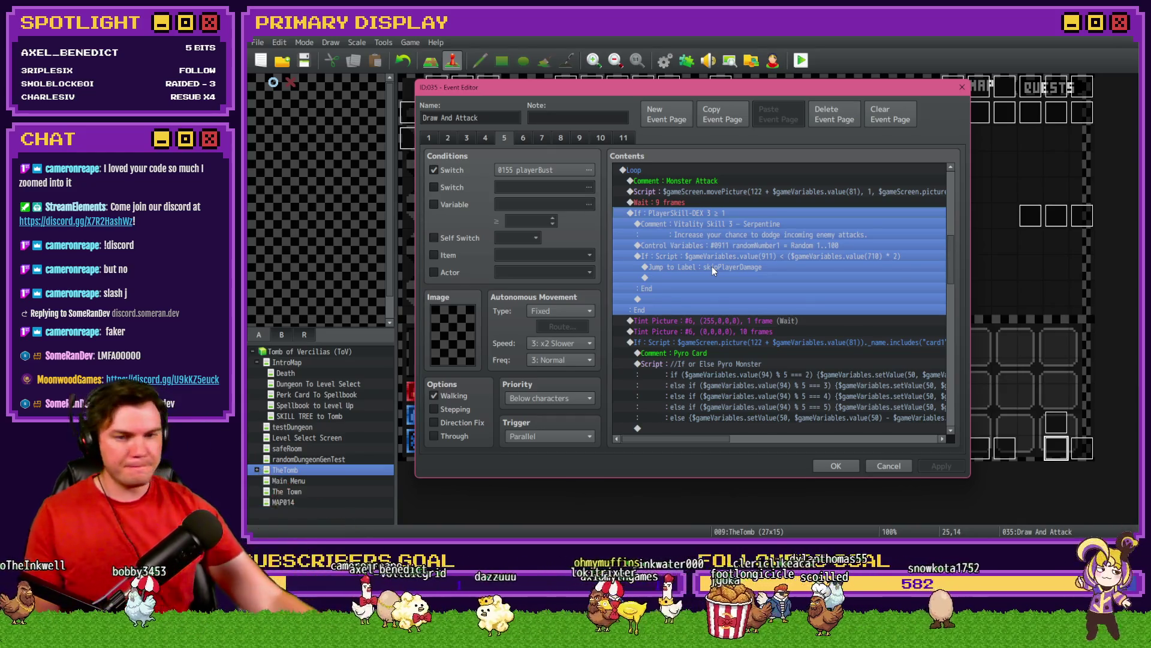
Paste a copy of the dodge branch under the Pyro Card script block
{"action": "scroll", "coordinate": [712, 268], "scroll_direction": "down", "scroll_amount": 2}
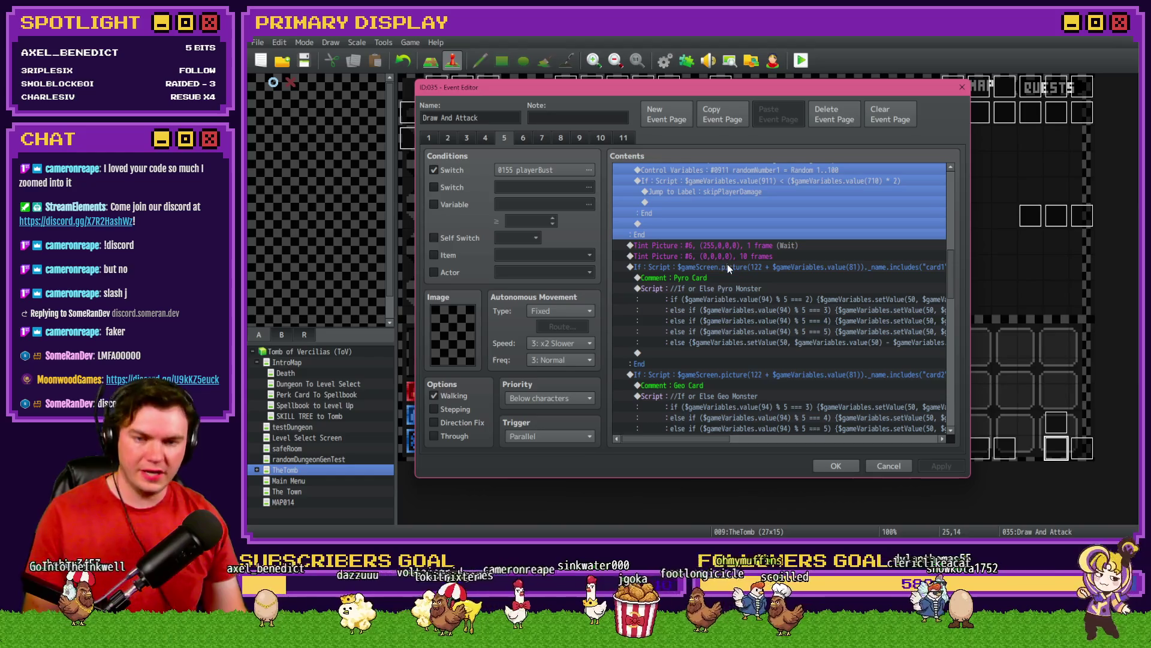
{"action": "scroll", "coordinate": [727, 266], "scroll_direction": "down", "scroll_amount": 2}
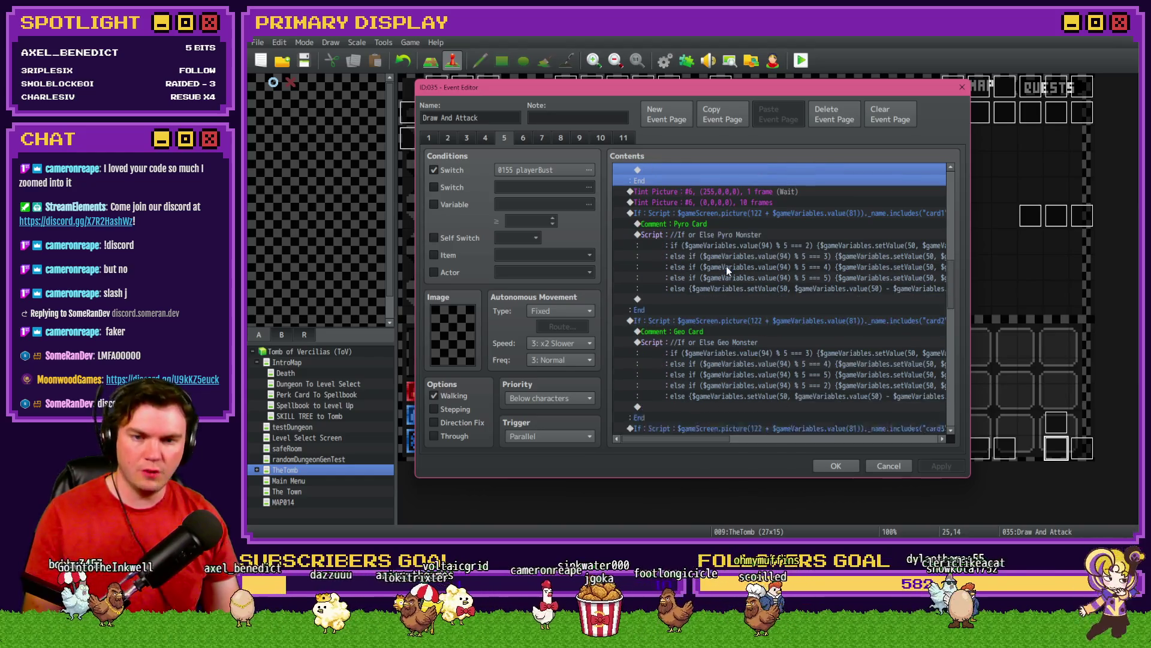
{"action": "left_click", "coordinate": [732, 220]}
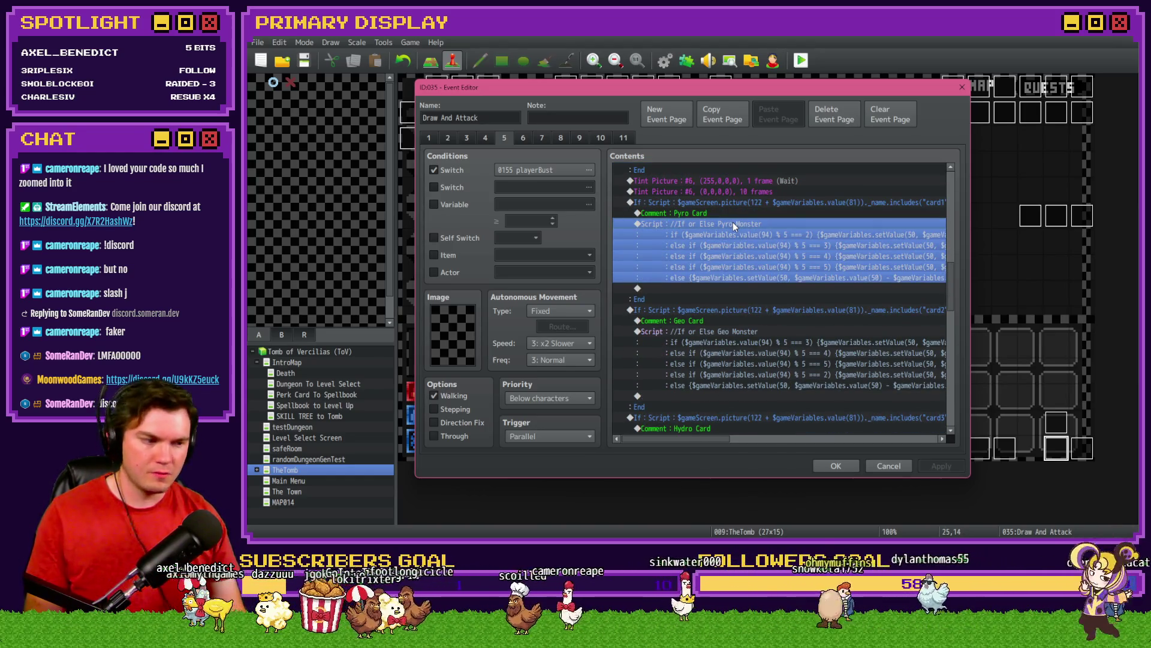
{"action": "key", "text": "ctrl+v"}
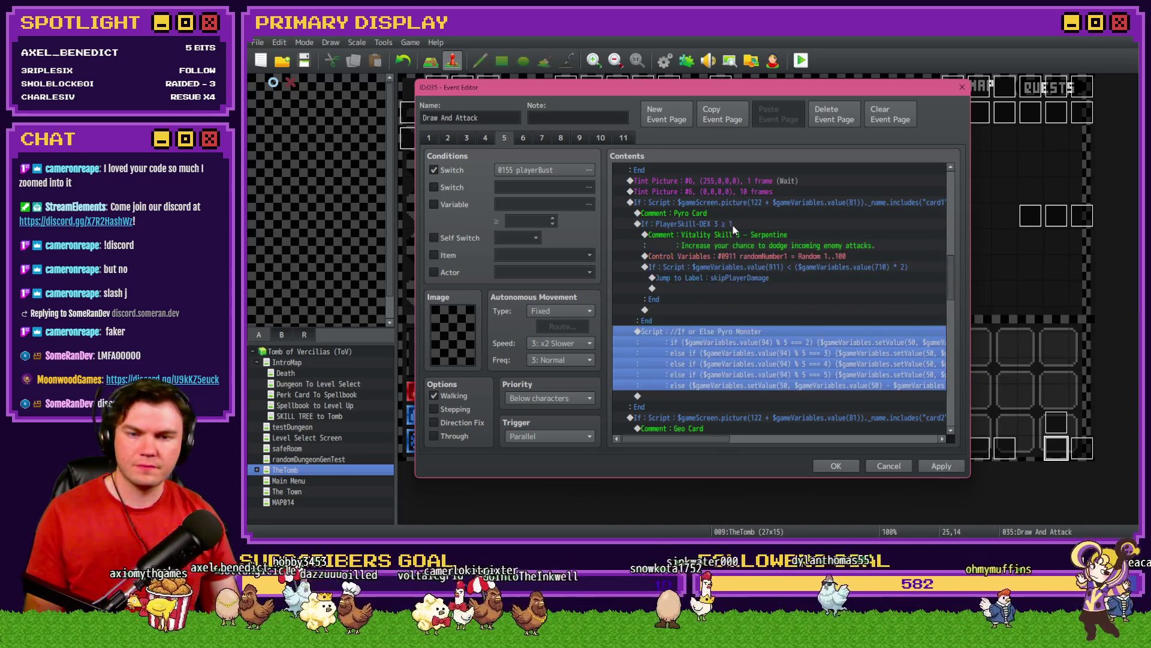
{"action": "left_click", "coordinate": [733, 226]}
{"action": "double_click", "coordinate": [733, 226]}
Set the pasted branch's condition variable to 0716 PlayerSkill-WRD 2
{"action": "left_click", "coordinate": [767, 254]}
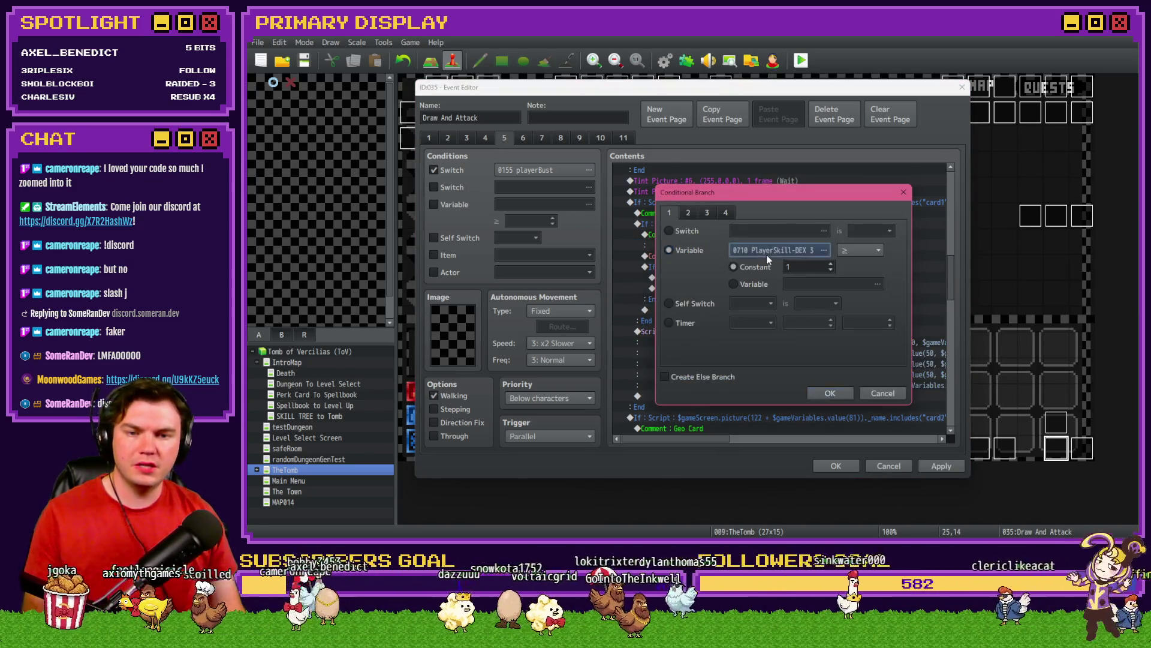
{"action": "key", "text": "Escape"}
{"action": "left_click", "coordinate": [772, 249]}
{"action": "scroll", "coordinate": [714, 288], "scroll_direction": "down", "scroll_amount": 3}
{"action": "left_click", "coordinate": [736, 243]}
{"action": "key", "text": "Up"}
{"action": "key", "text": "Up"}
{"action": "key", "text": "Up"}
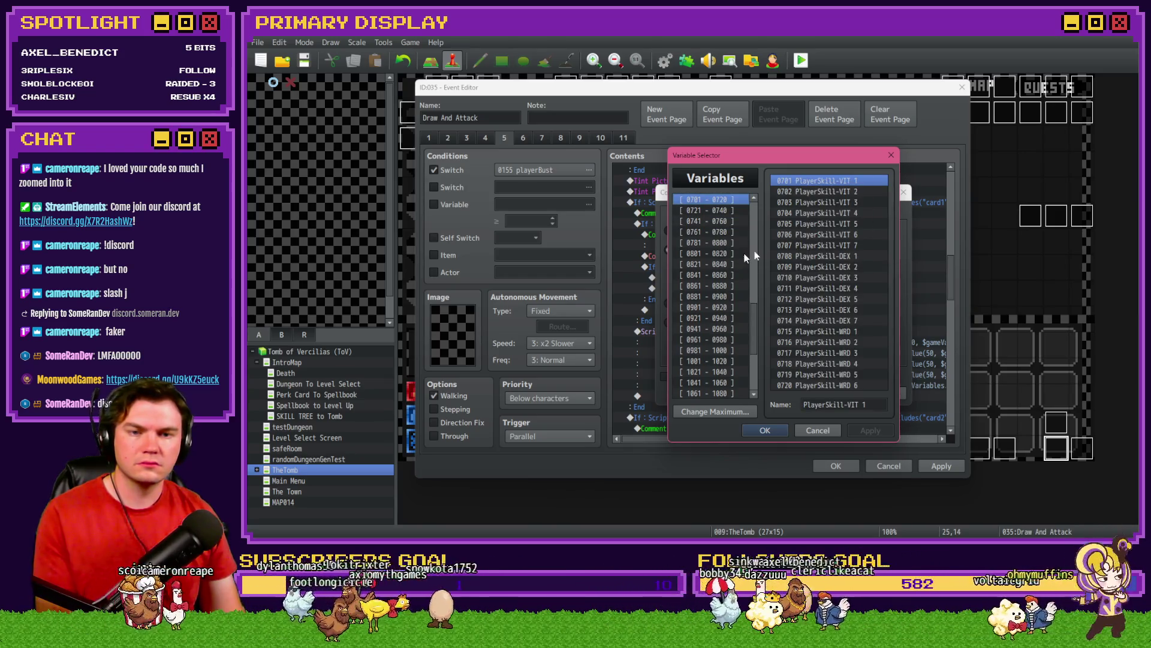
{"action": "left_click", "coordinate": [848, 331]}
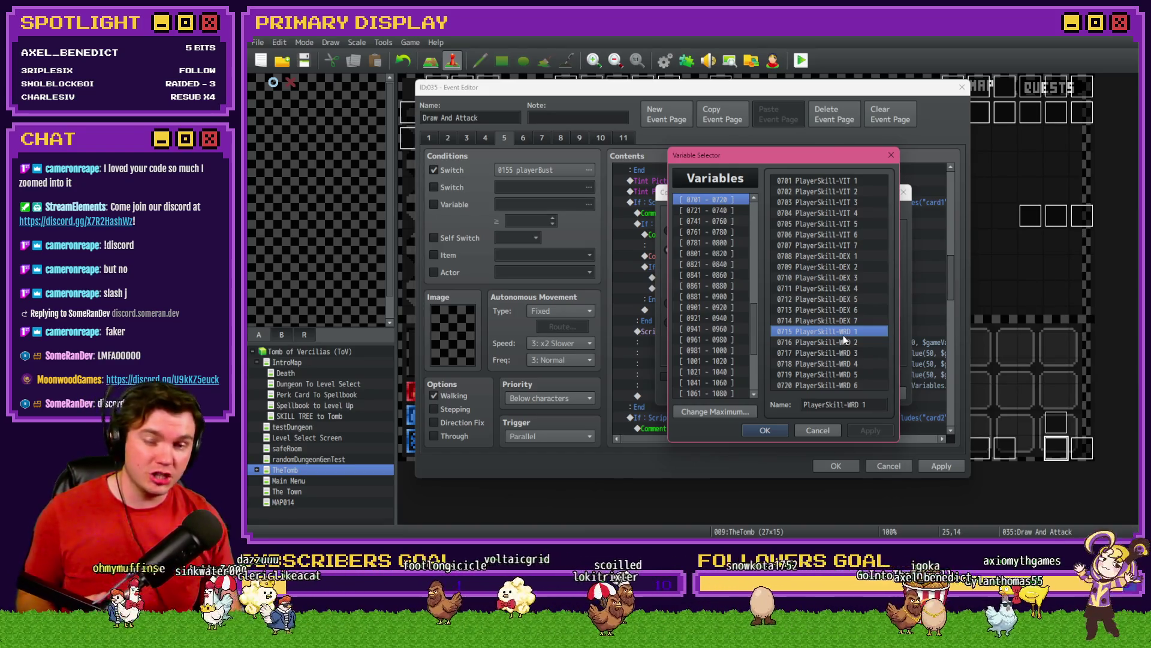
{"action": "left_click", "coordinate": [856, 353]}
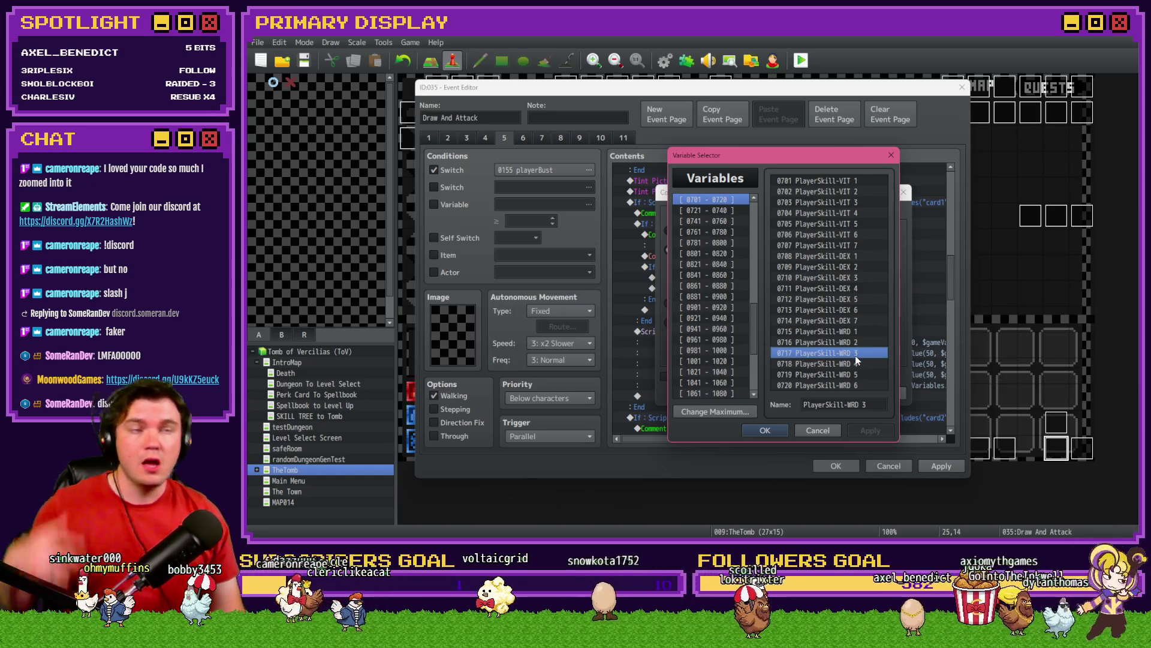
{"action": "left_click", "coordinate": [858, 334]}
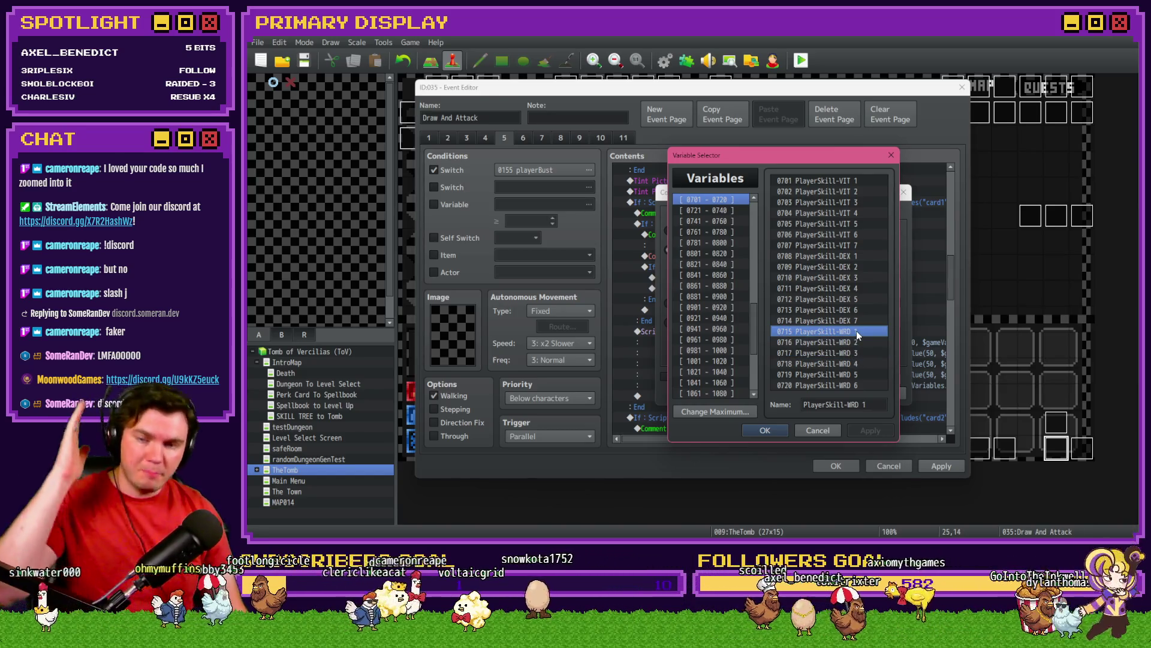
{"action": "left_click", "coordinate": [860, 343]}
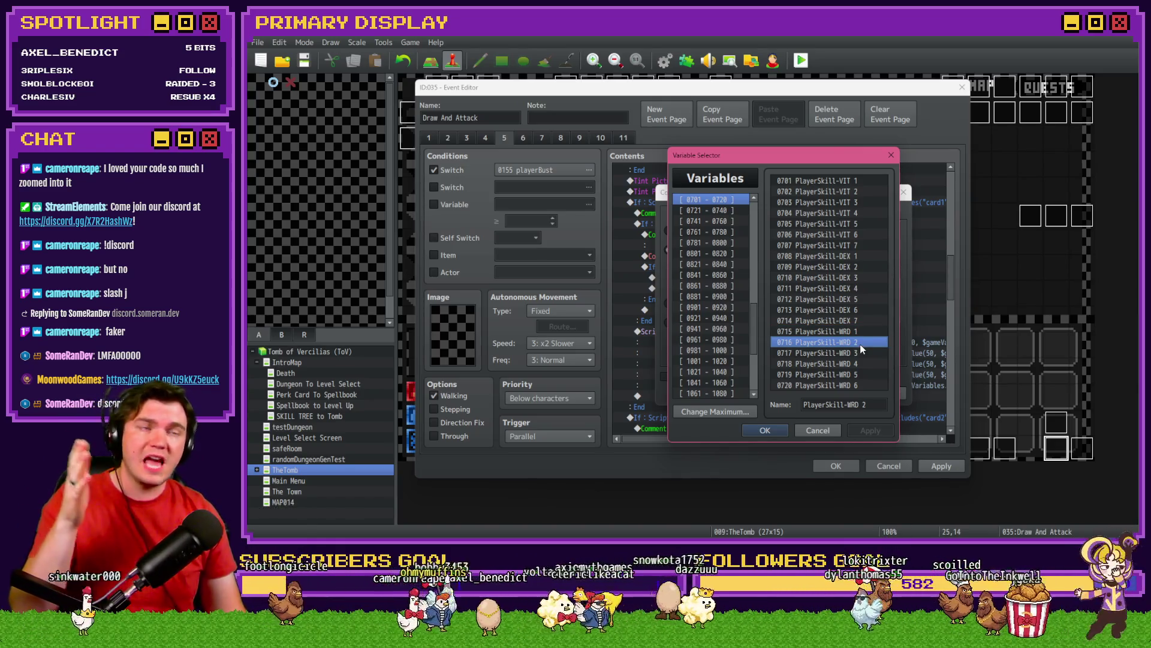
{"action": "left_click_drag", "start_coordinate": [860, 345], "coordinate": [862, 383]}
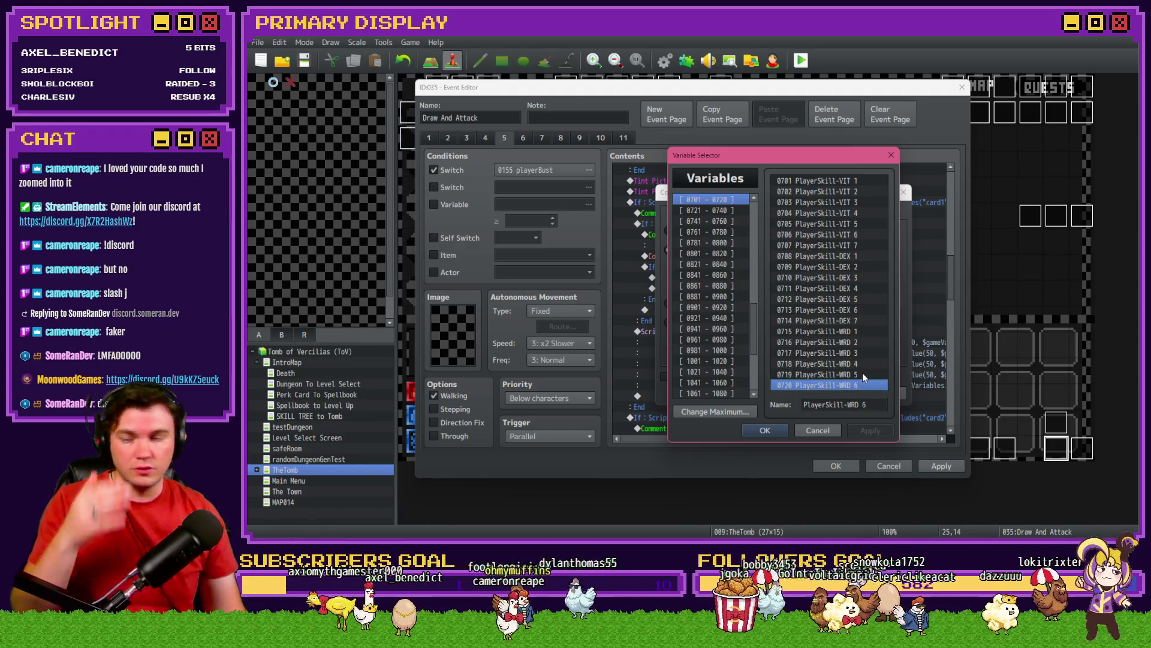
{"action": "left_click", "coordinate": [861, 333]}
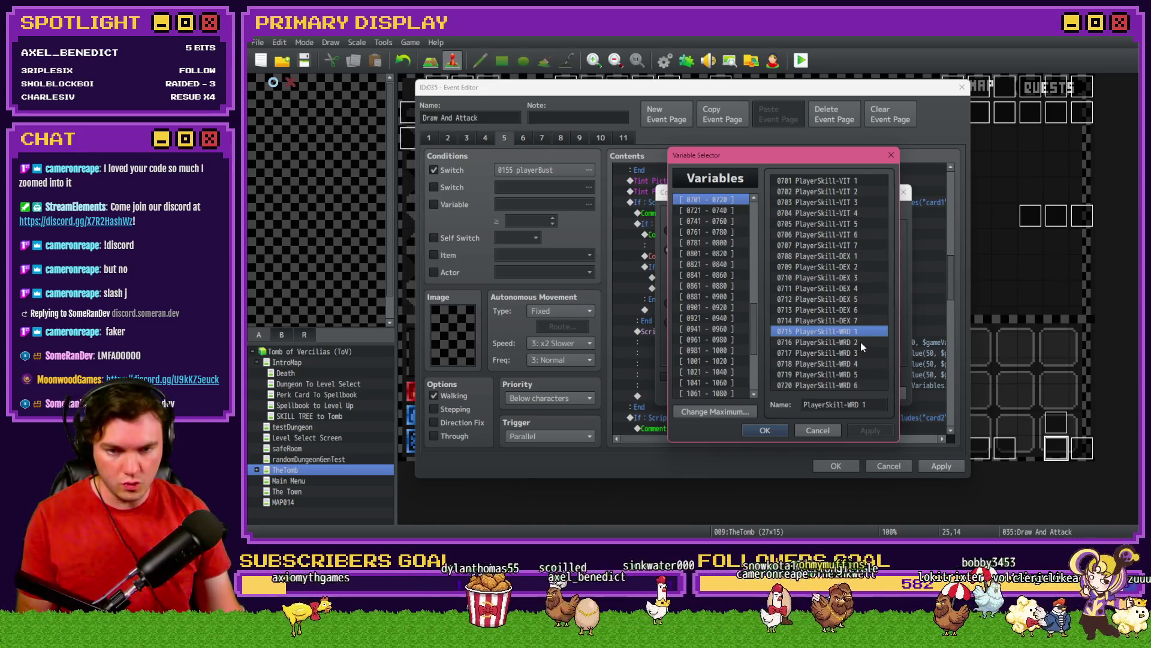
{"action": "double_click", "coordinate": [861, 341]}
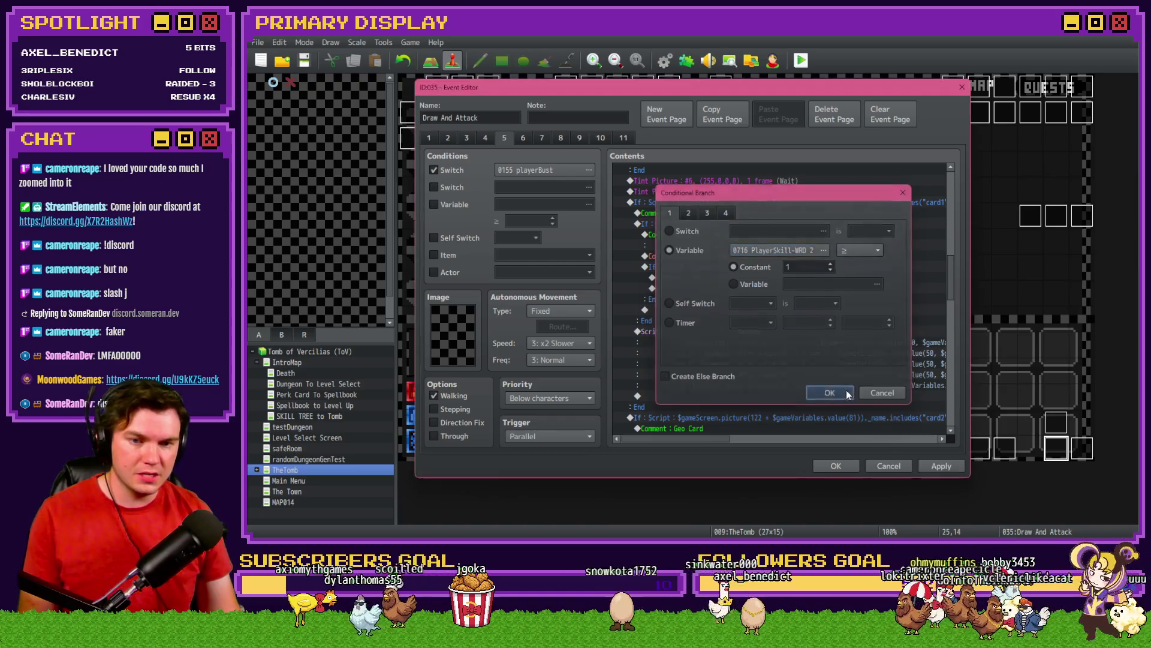
{"action": "left_click", "coordinate": [846, 390]}
{"action": "left_click", "coordinate": [749, 234]}
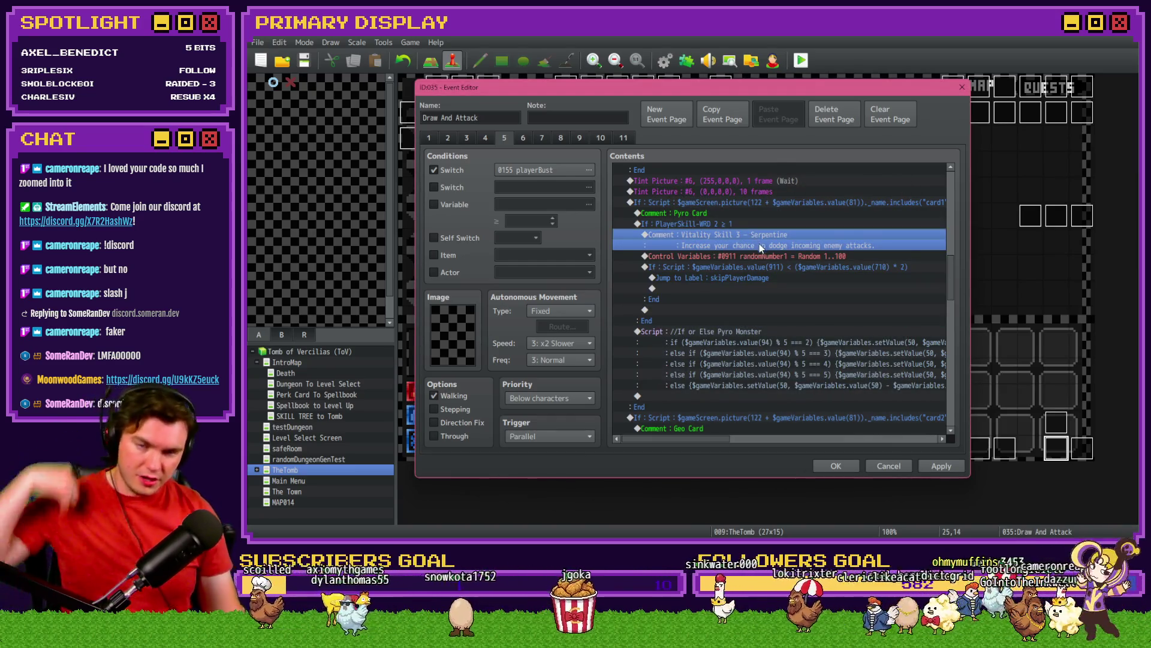
Rename the branch comment to 'Ward Skill 2 – Pyro Negation', replacing 'enemy' with 'Pyro'
{"action": "double_click", "coordinate": [759, 245]}
{"action": "double_click", "coordinate": [695, 265]}
{"action": "type", "text": "Ward Skill 3 - Serpentine"}
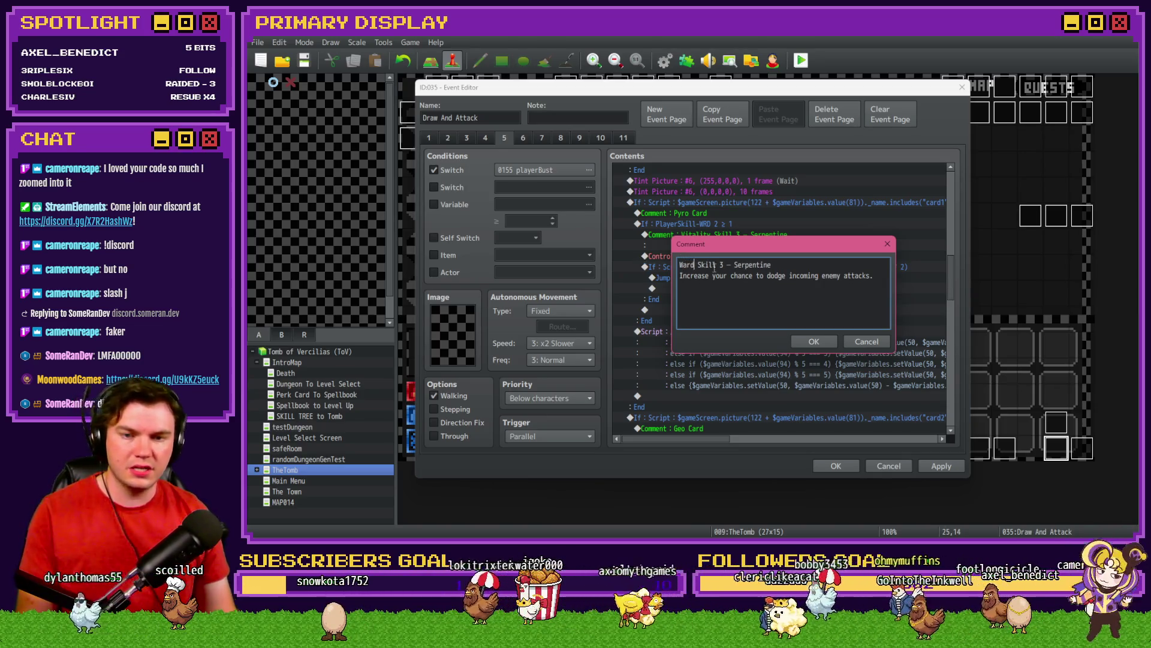
{"action": "double_click", "coordinate": [722, 265]}
{"action": "type", "text": "2"}
{"action": "double_click", "coordinate": [770, 264]}
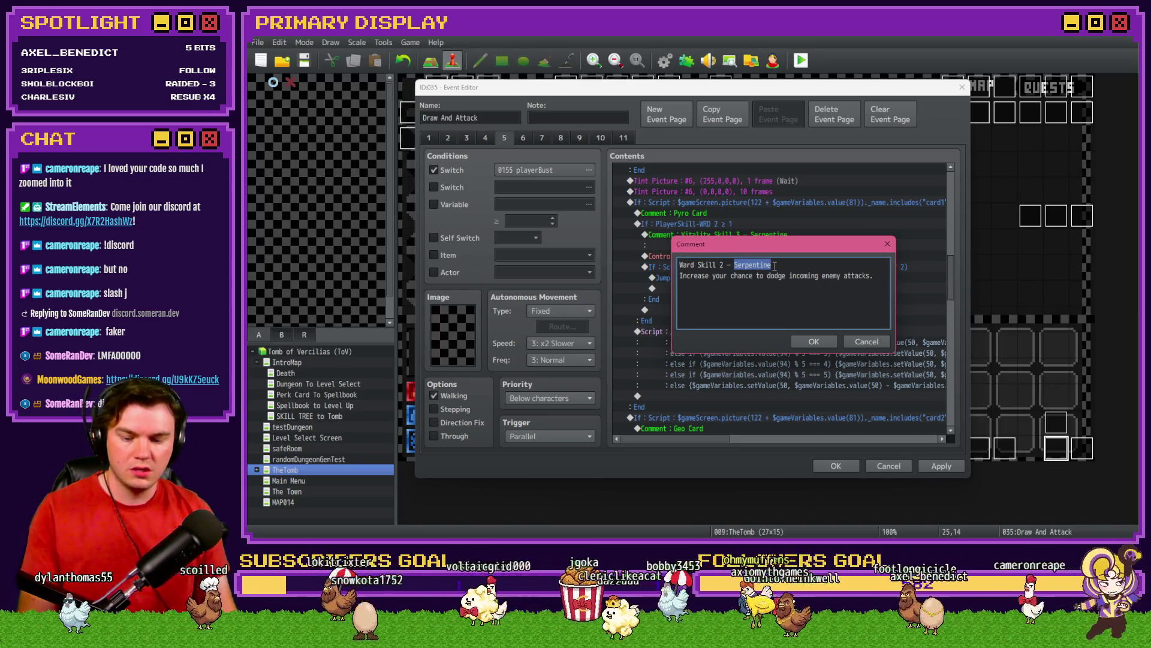
{"action": "type", "text": "Pyr"}
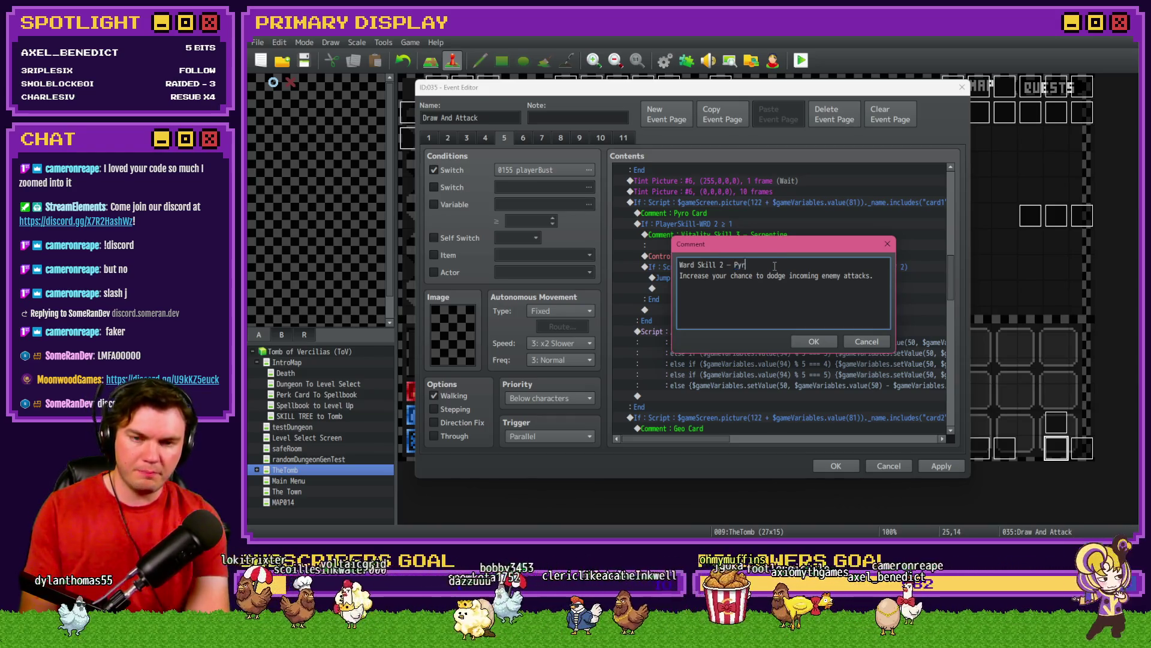
{"action": "type", "text": "o Negation"}
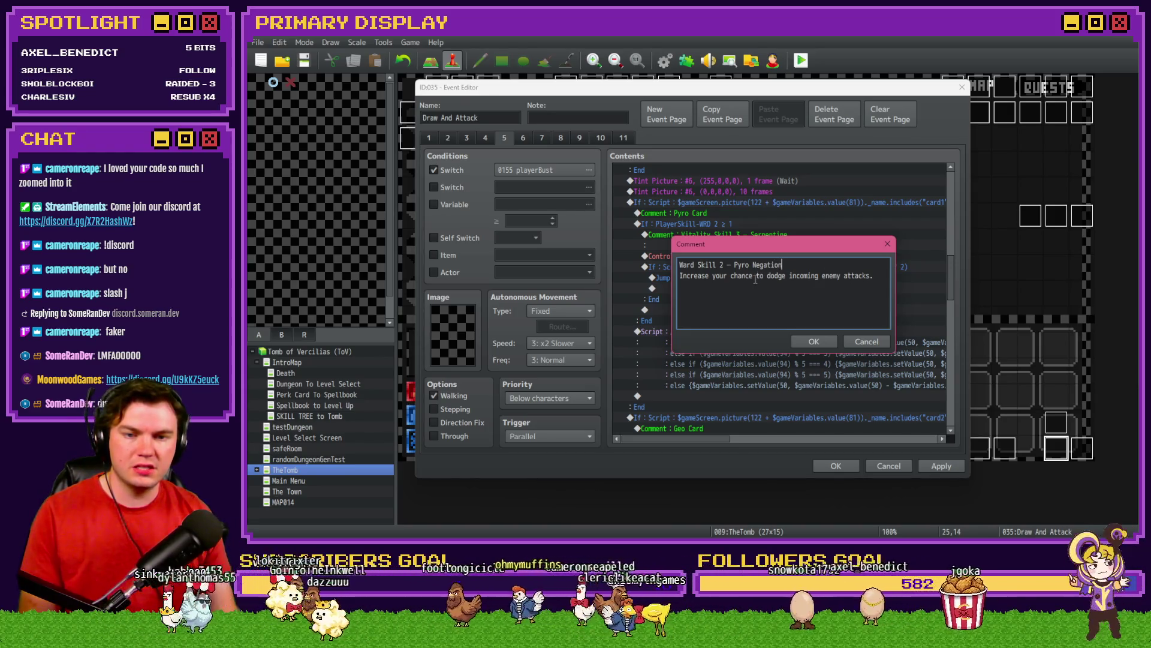
{"action": "double_click", "coordinate": [823, 276]}
{"action": "type", "text": "Pyro y"}
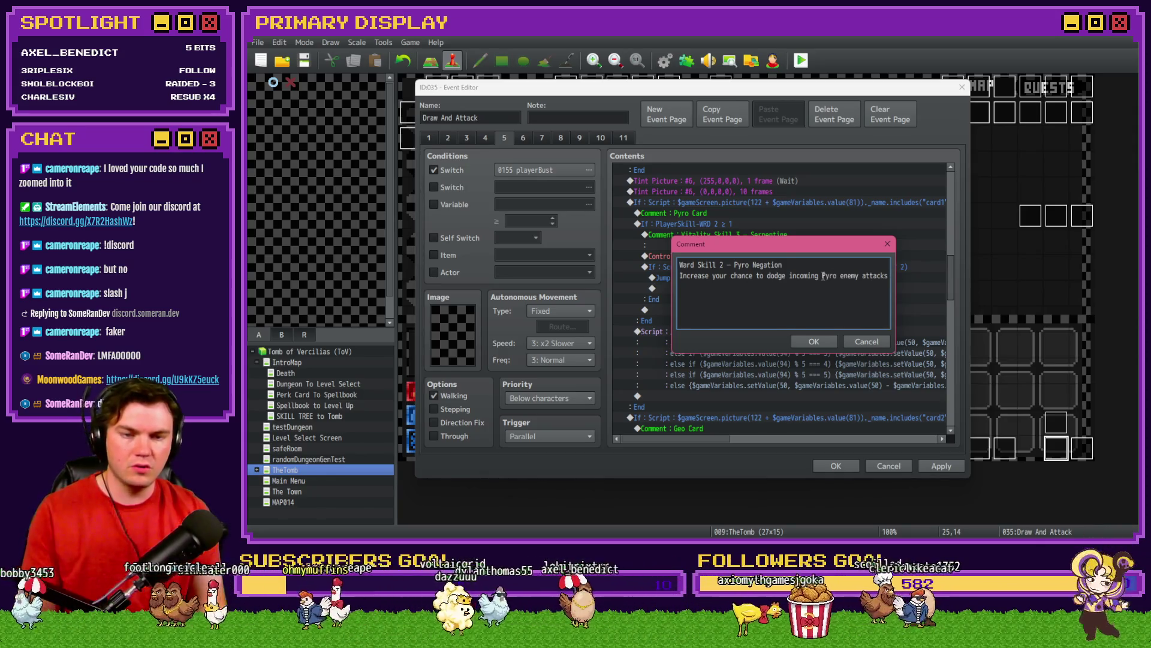
{"action": "key", "text": "BackSpace"}
{"action": "key", "text": "BackSpace"}
{"action": "left_click", "coordinate": [814, 341]}
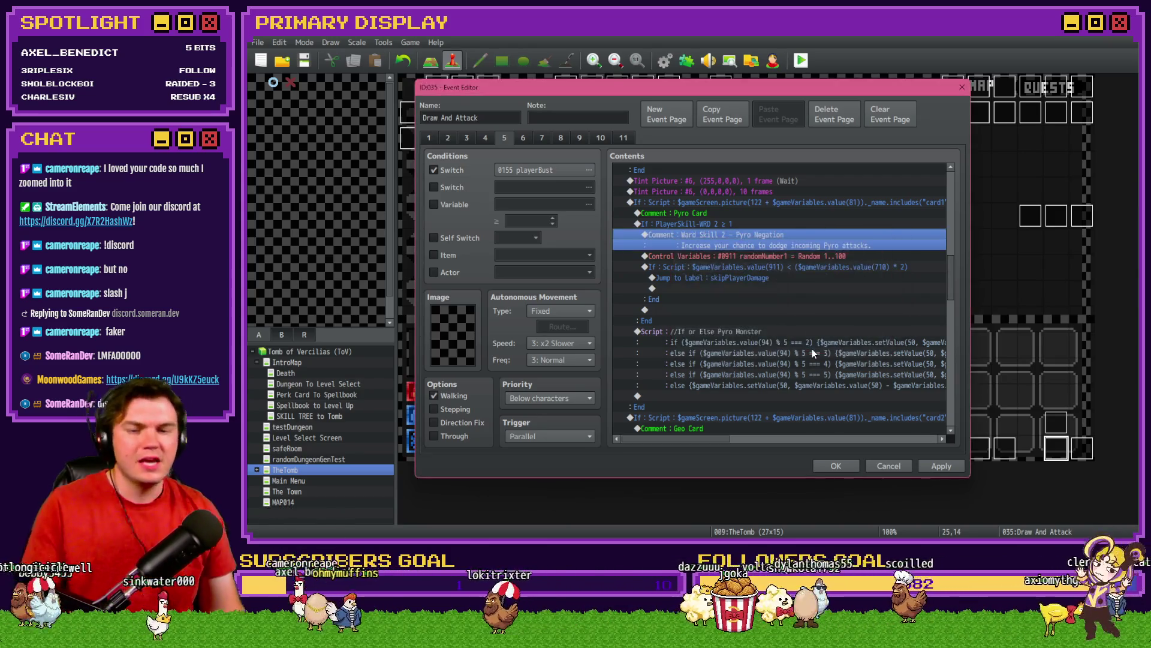
Change the dodge roll script to value(716) and close the Event Editor
{"action": "left_click", "coordinate": [775, 256]}
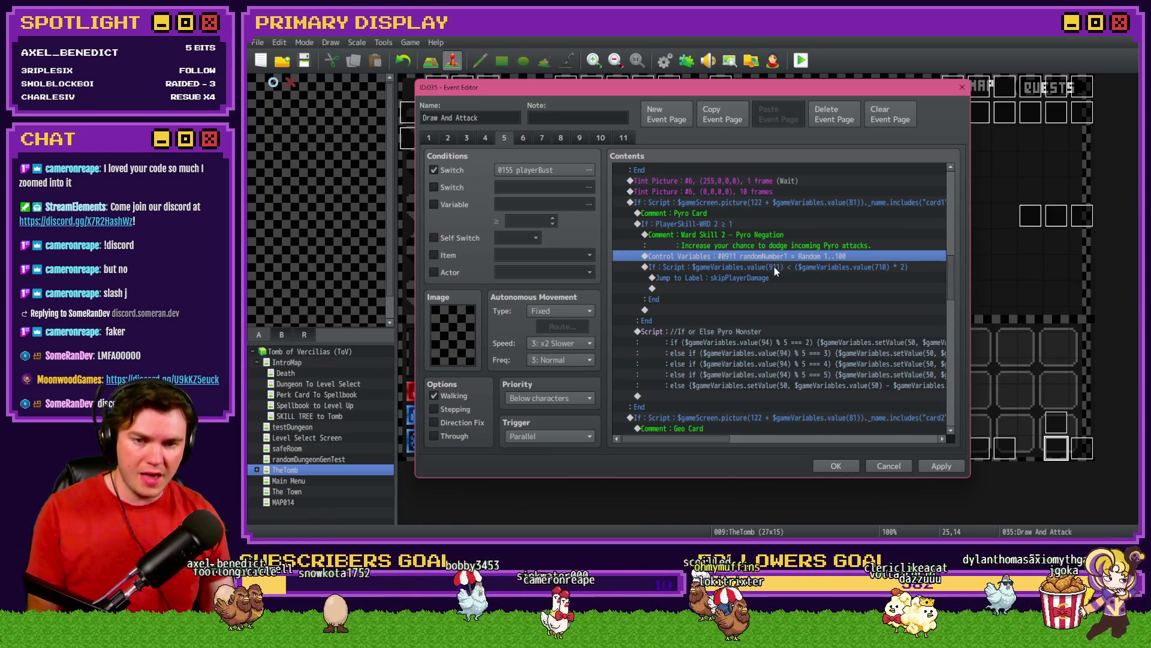
{"action": "left_click", "coordinate": [774, 267]}
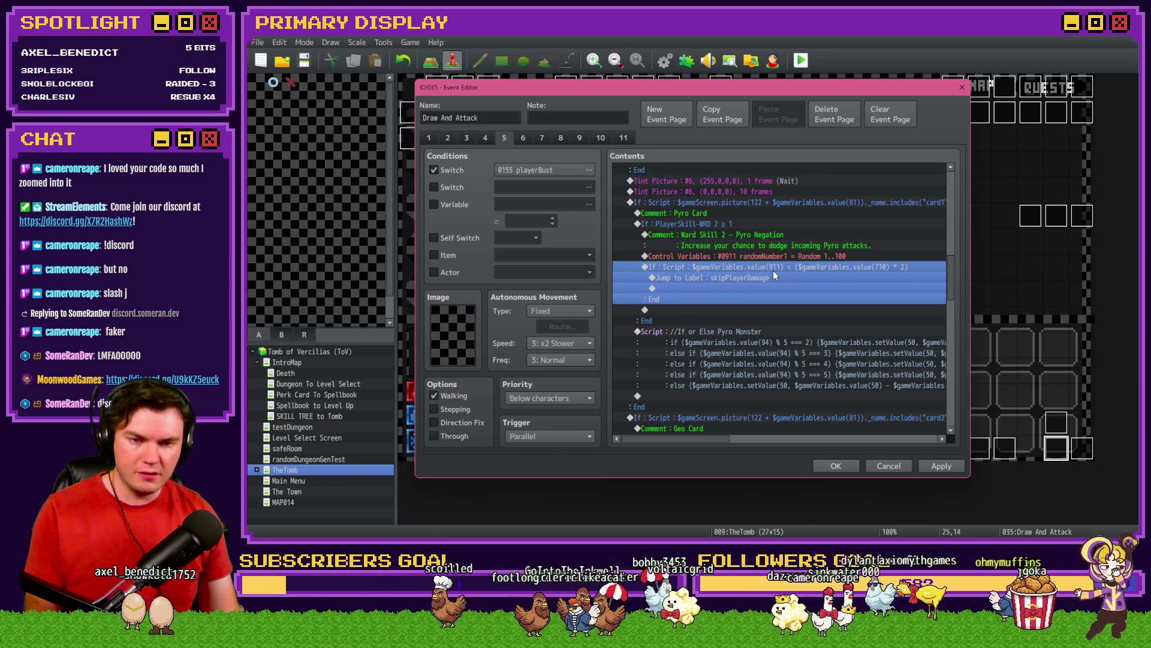
{"action": "double_click", "coordinate": [770, 223]}
{"action": "key", "text": "Escape"}
{"action": "double_click", "coordinate": [865, 264]}
{"action": "left_click", "coordinate": [879, 349]}
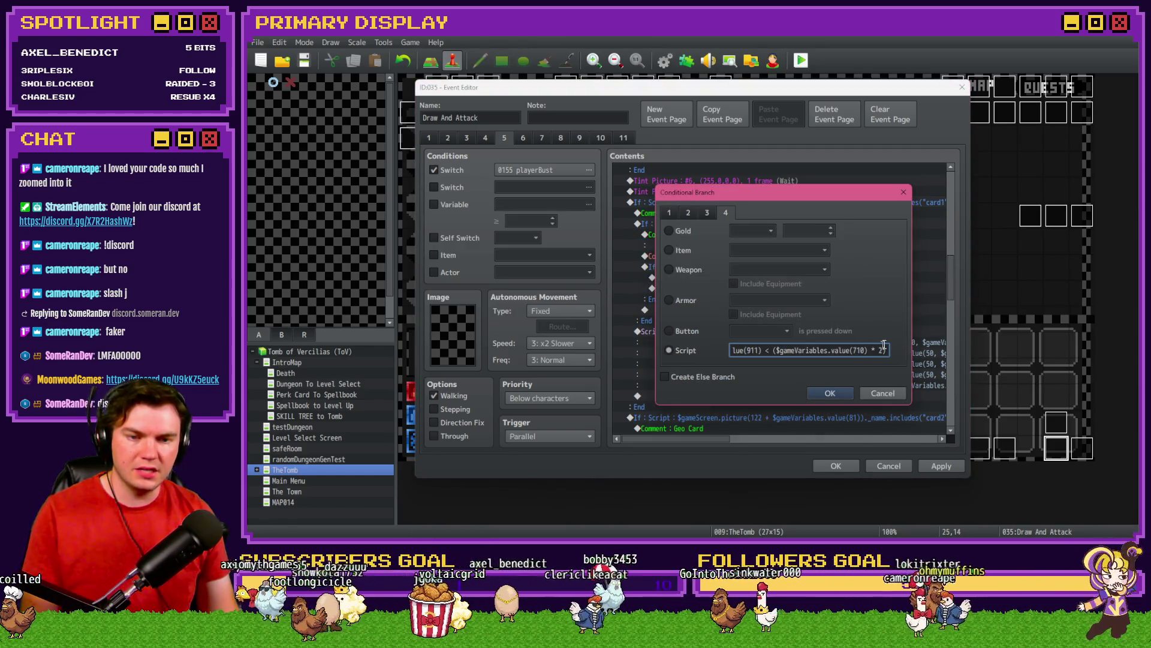
{"action": "left_click", "coordinate": [829, 391]}
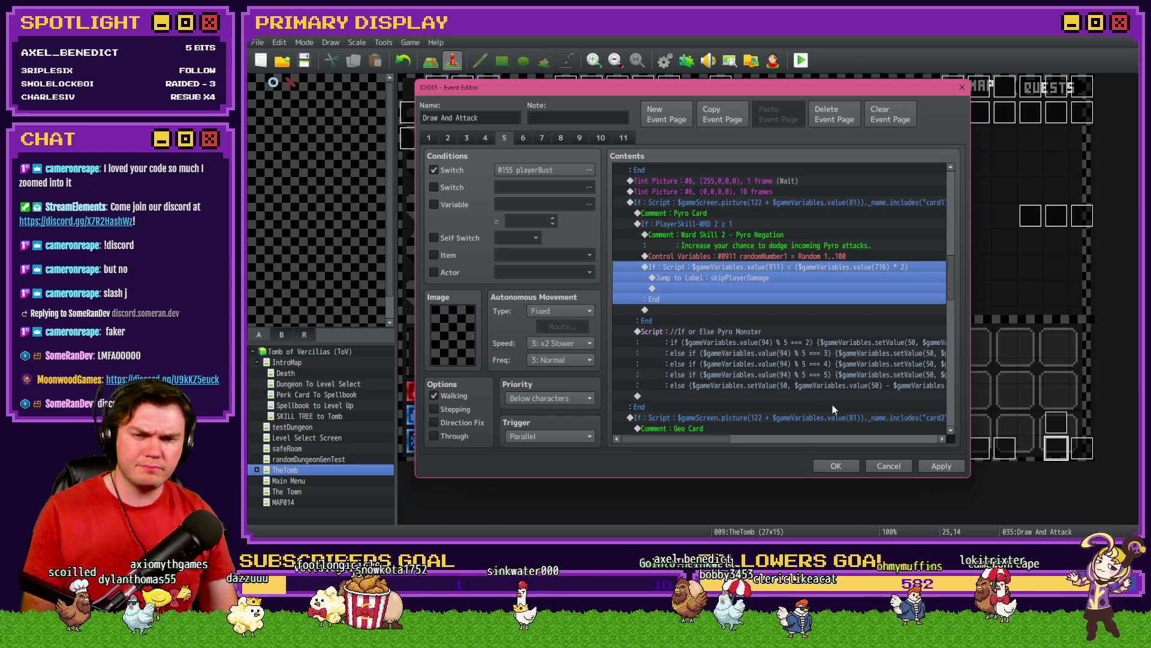
{"action": "left_click", "coordinate": [836, 466]}
{"action": "left_click", "coordinate": [801, 60]}
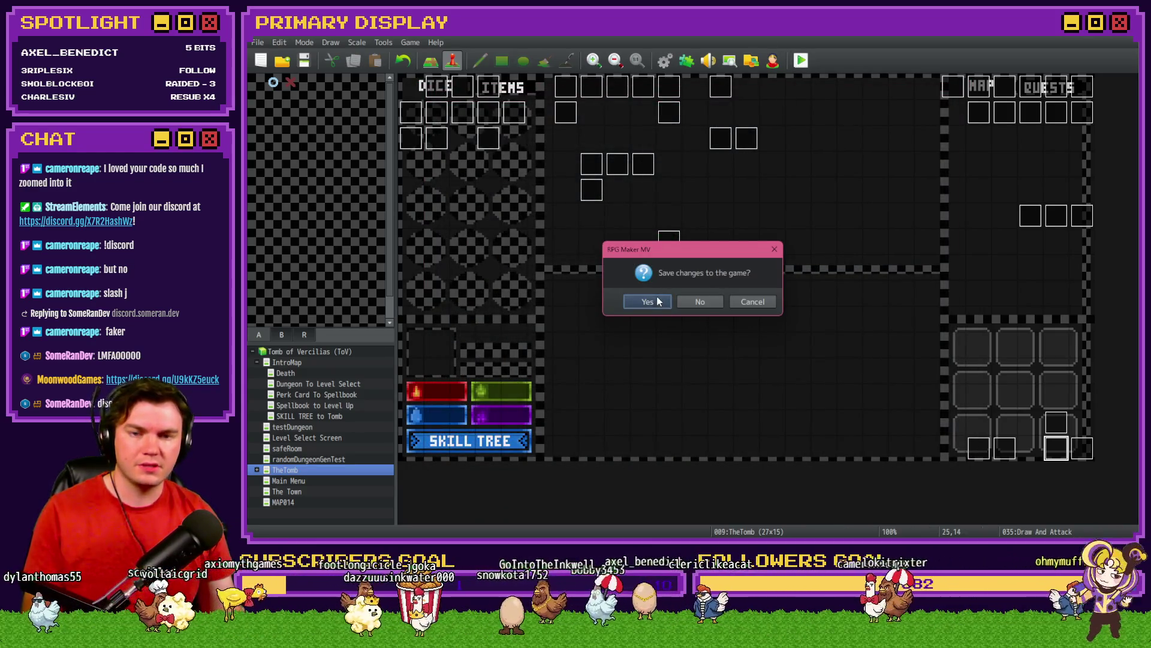
Save and playtest, spending eight Skill Tree points on Pyro Negation before quitting
{"action": "left_click", "coordinate": [648, 301]}
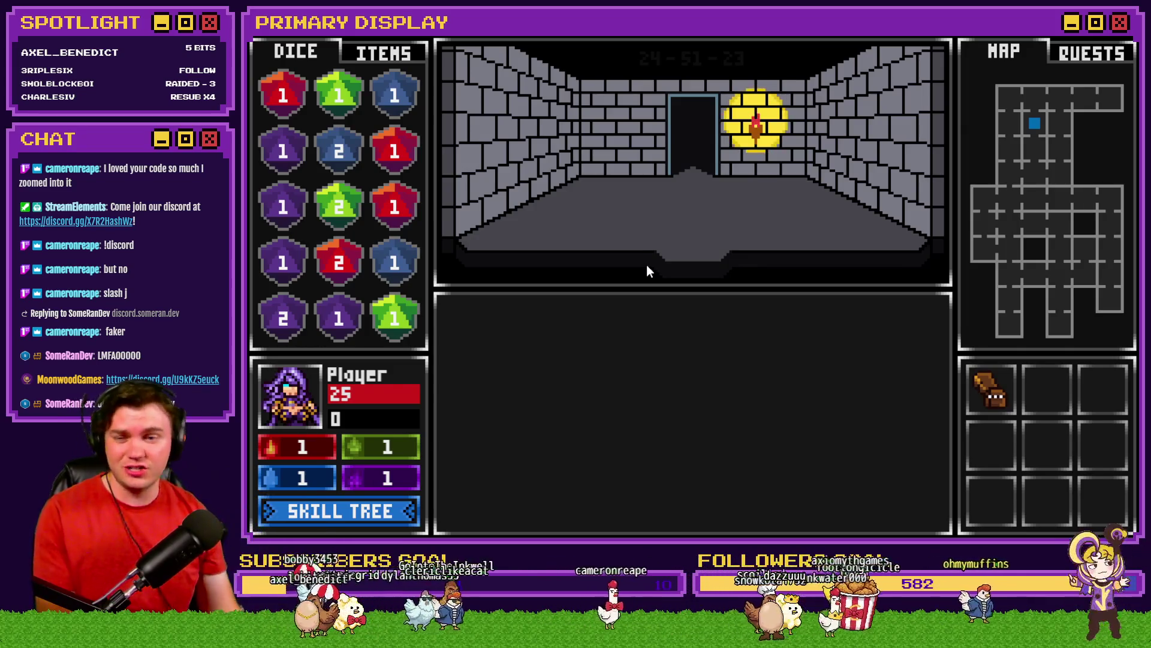
{"action": "left_click", "coordinate": [382, 509]}
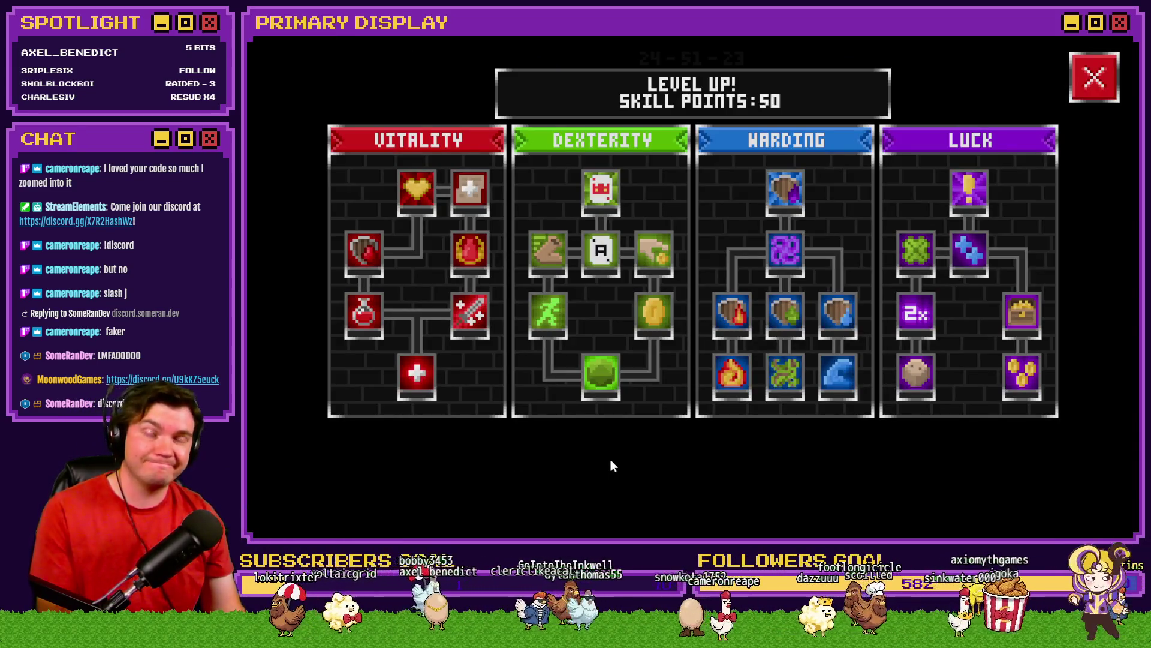
{"action": "left_click", "coordinate": [732, 317]}
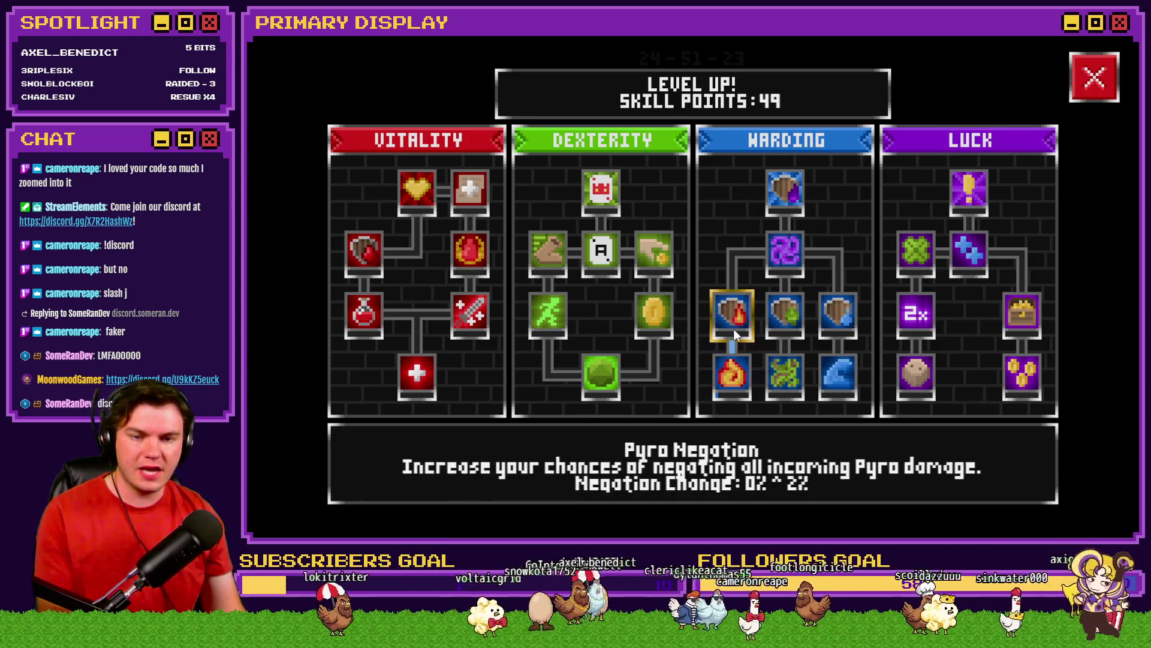
{"action": "left_click", "coordinate": [732, 329]}
{"action": "left_click", "coordinate": [733, 328]}
{"action": "left_click", "coordinate": [735, 326]}
{"action": "left_click", "coordinate": [735, 326]}
{"action": "left_click", "coordinate": [735, 326]}
{"action": "left_click", "coordinate": [735, 325]}
{"action": "left_click", "coordinate": [735, 325]}
{"action": "left_click", "coordinate": [735, 325]}
{"action": "left_click", "coordinate": [736, 325]}
{"action": "left_click", "coordinate": [735, 325]}
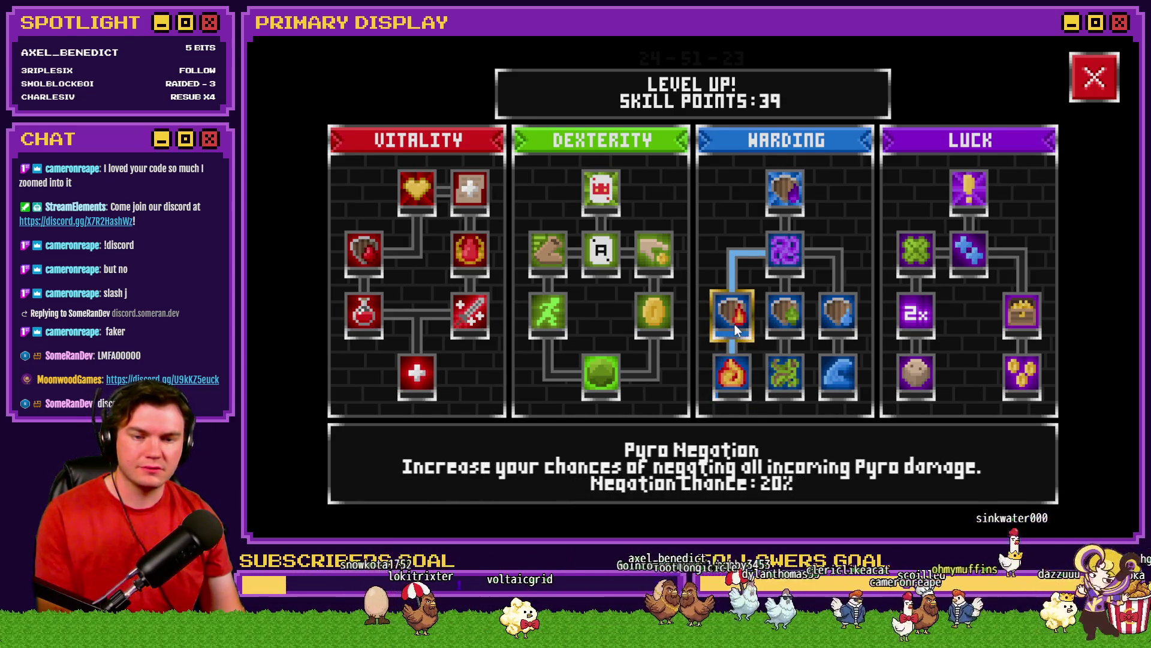
{"action": "left_click", "coordinate": [1093, 79]}
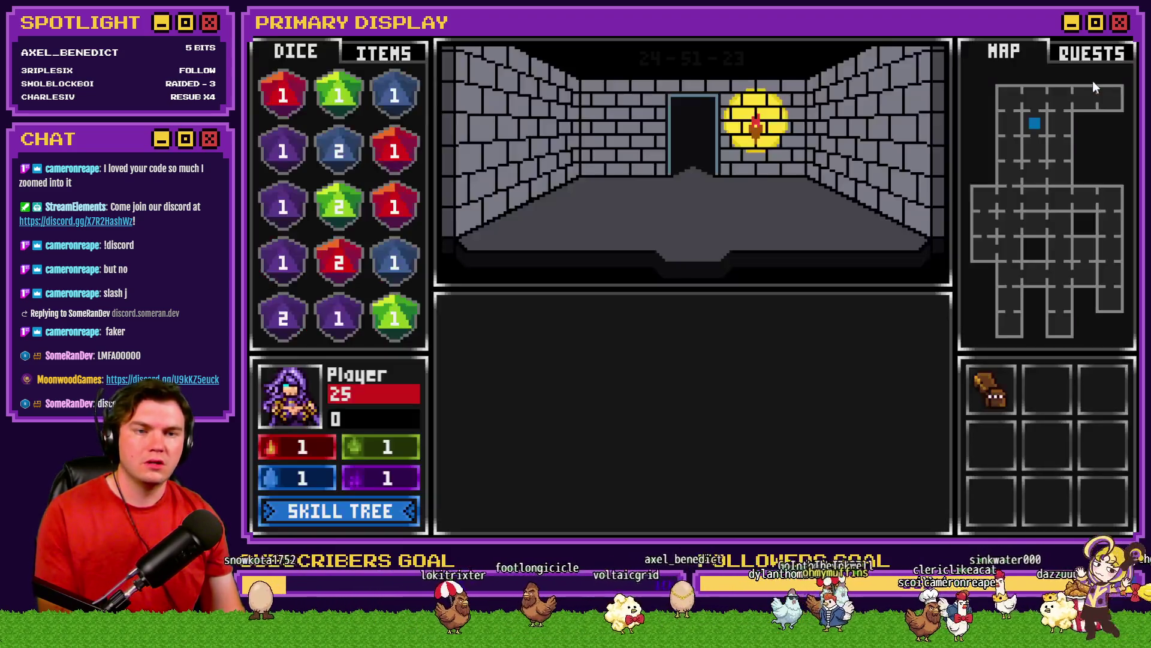
{"action": "left_click", "coordinate": [1120, 24]}
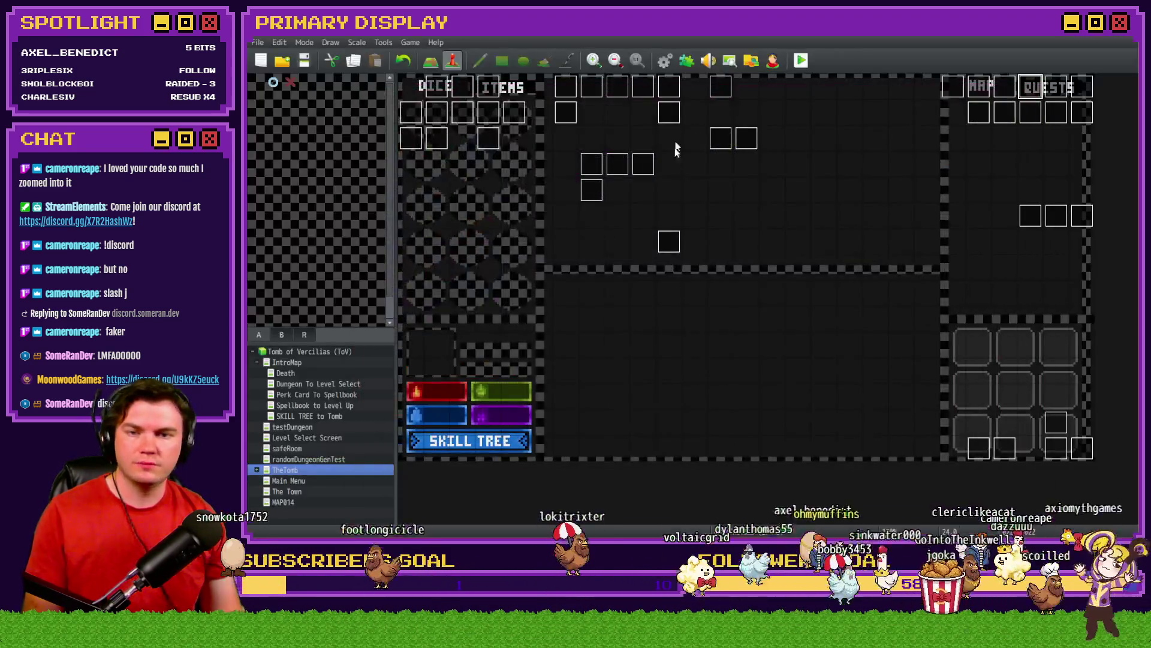
Reopen the Draw And Attack event on page 5
{"action": "double_click", "coordinate": [1054, 447]}
{"action": "left_click", "coordinate": [504, 137]}
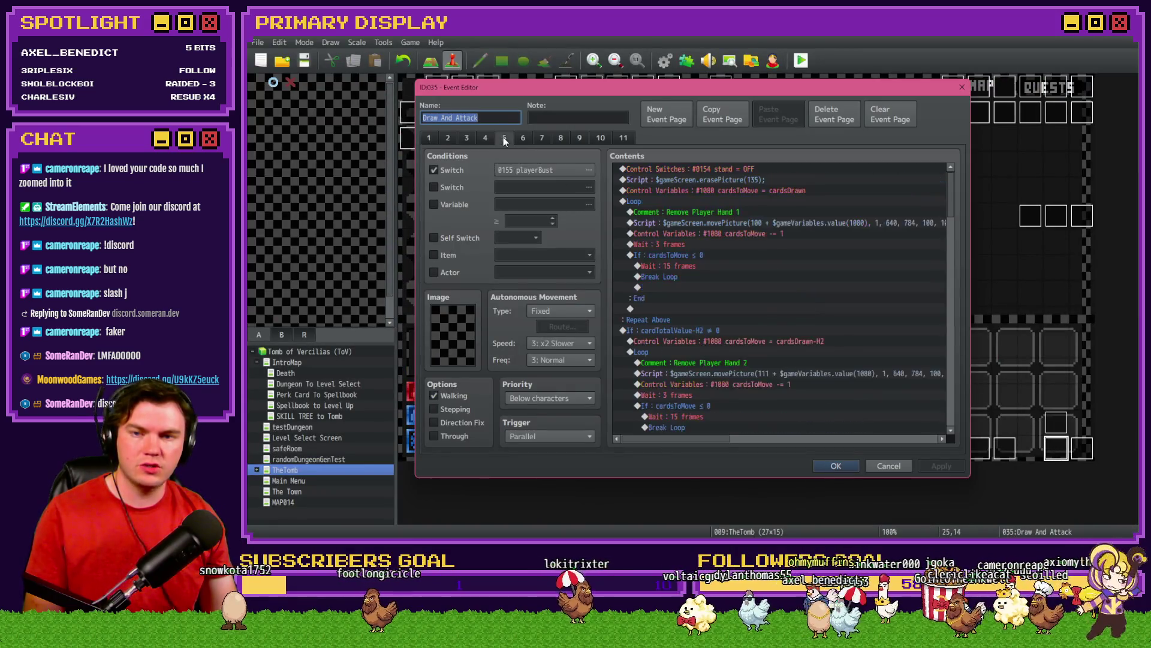
{"action": "mouse_move", "coordinate": [952, 193]}
{"action": "left_mouse_down"}
{"action": "mouse_move", "coordinate": [955, 294]}
{"action": "mouse_move", "coordinate": [957, 279]}
{"action": "left_mouse_up"}
{"action": "scroll", "coordinate": [956, 279], "scroll_direction": "up", "scroll_amount": 2}
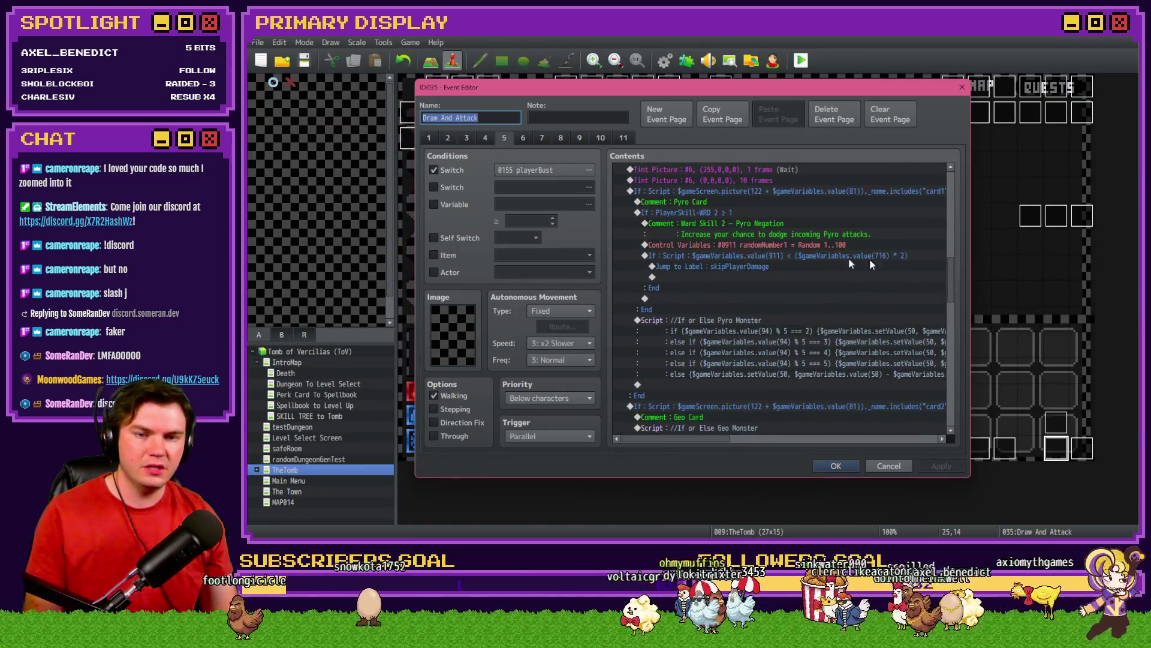
Cut the skipPlayerDamage label and paste it one line higher, above the monsterCardsDrawn increment
{"action": "left_click", "coordinate": [785, 256]}
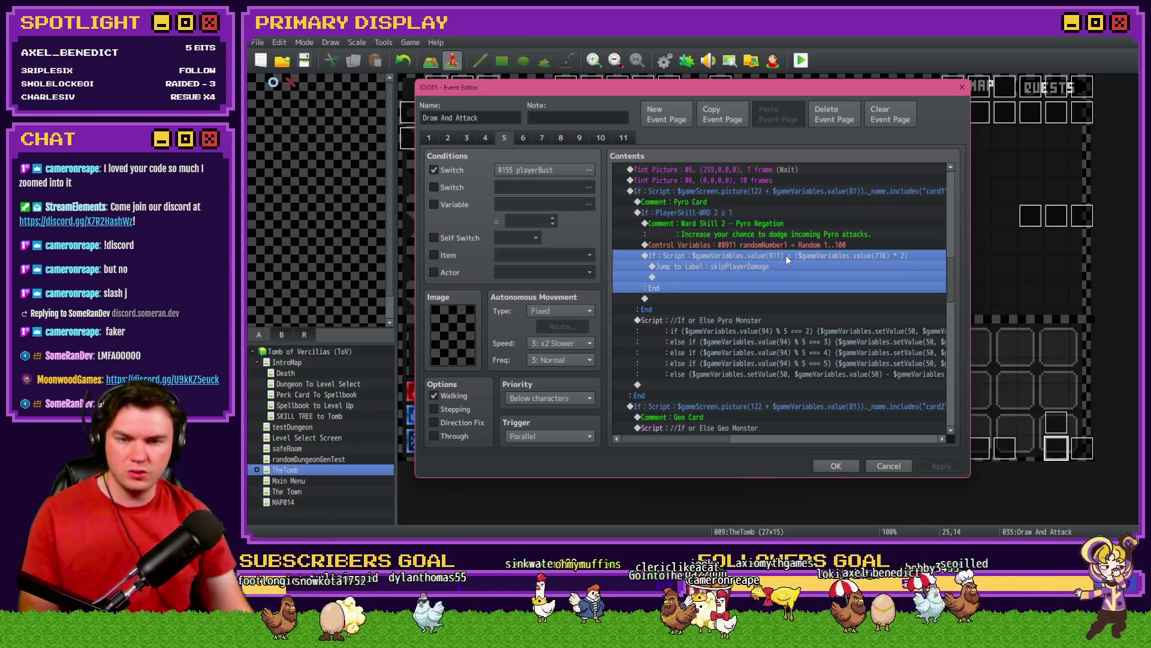
{"action": "left_click", "coordinate": [790, 267]}
{"action": "scroll", "coordinate": [790, 268], "scroll_direction": "down", "scroll_amount": 2}
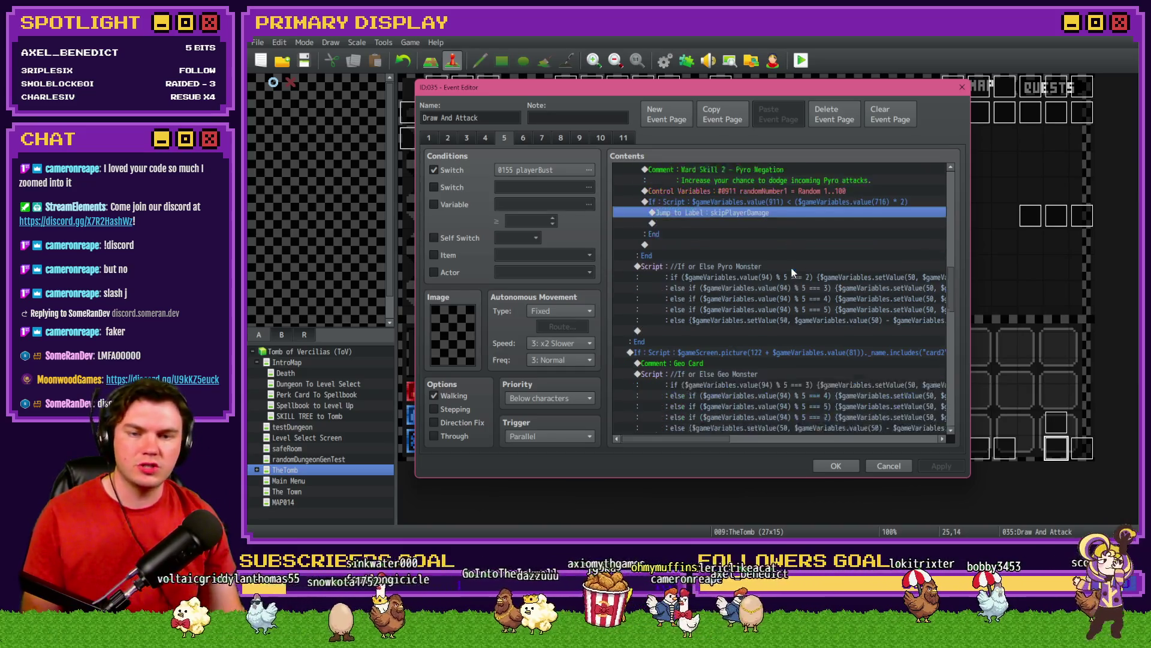
{"action": "scroll", "coordinate": [778, 293], "scroll_direction": "down", "scroll_amount": 12}
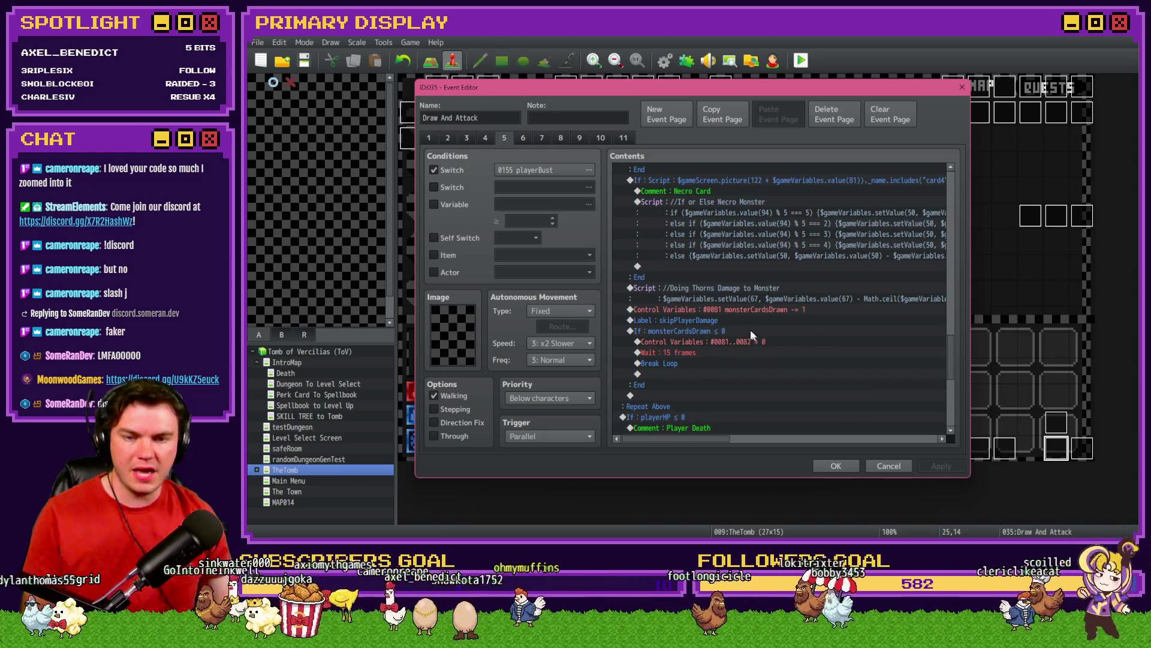
{"action": "left_click", "coordinate": [721, 322]}
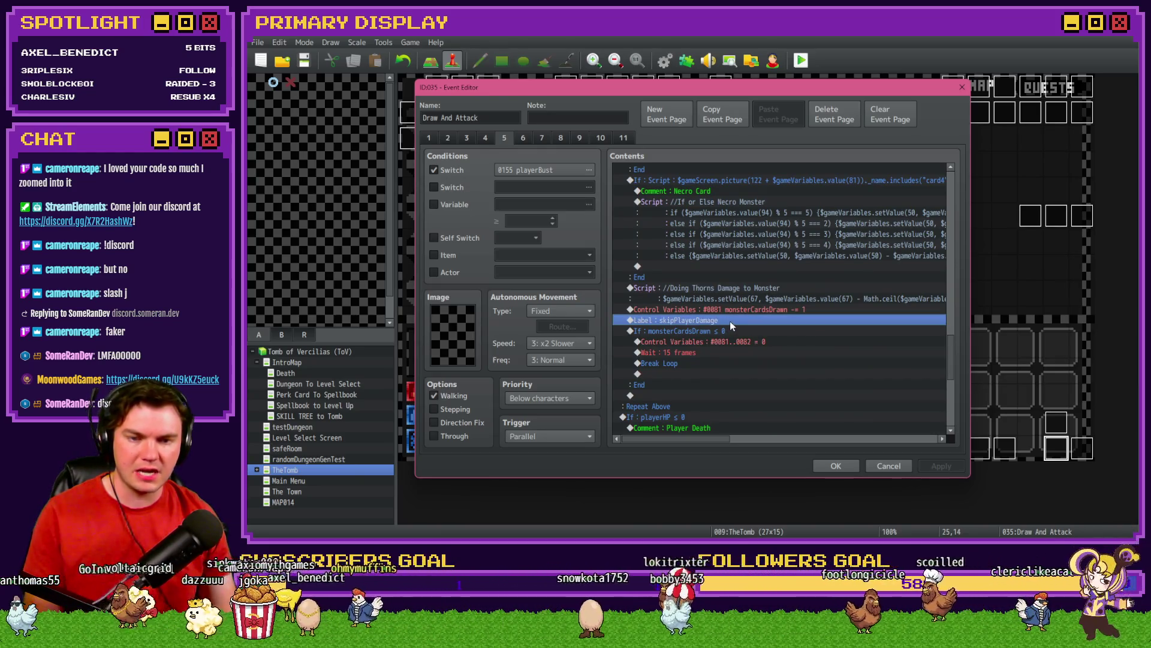
{"action": "key", "text": "ctrl+x"}
{"action": "key", "text": "Up"}
{"action": "key", "text": "ctrl+v"}
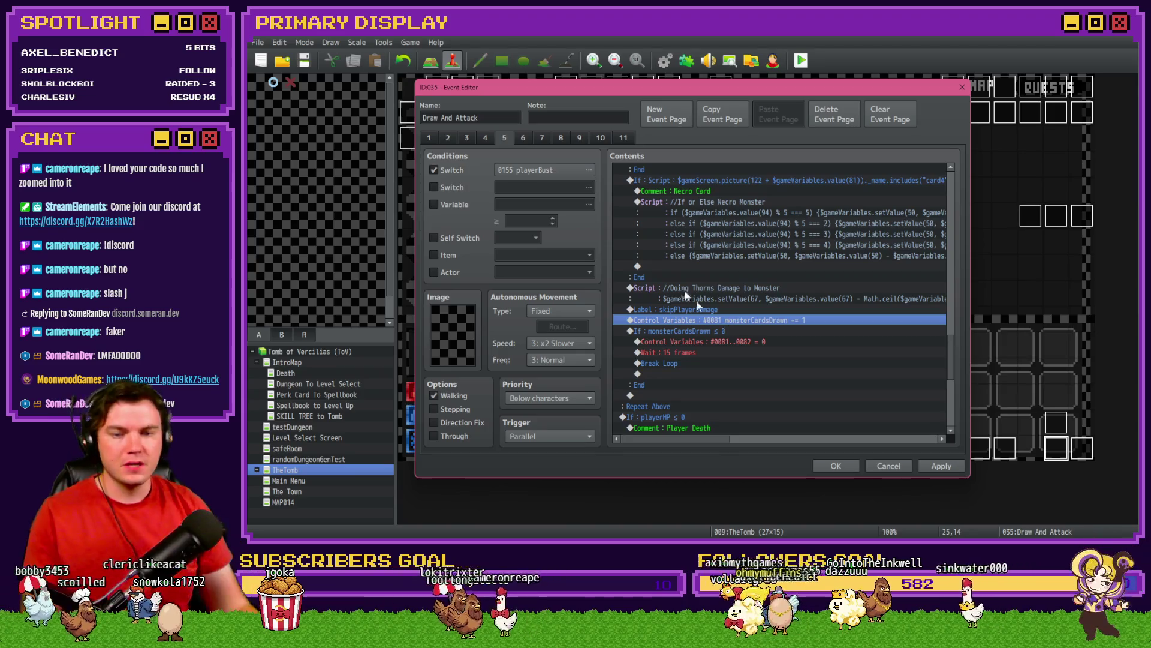
Review the DEX dodge branch and the Ward Skill 2 – Pyro Negation branch lines
{"action": "scroll", "coordinate": [758, 306], "scroll_direction": "up", "scroll_amount": 10}
{"action": "scroll", "coordinate": [776, 369], "scroll_direction": "up", "scroll_amount": 3}
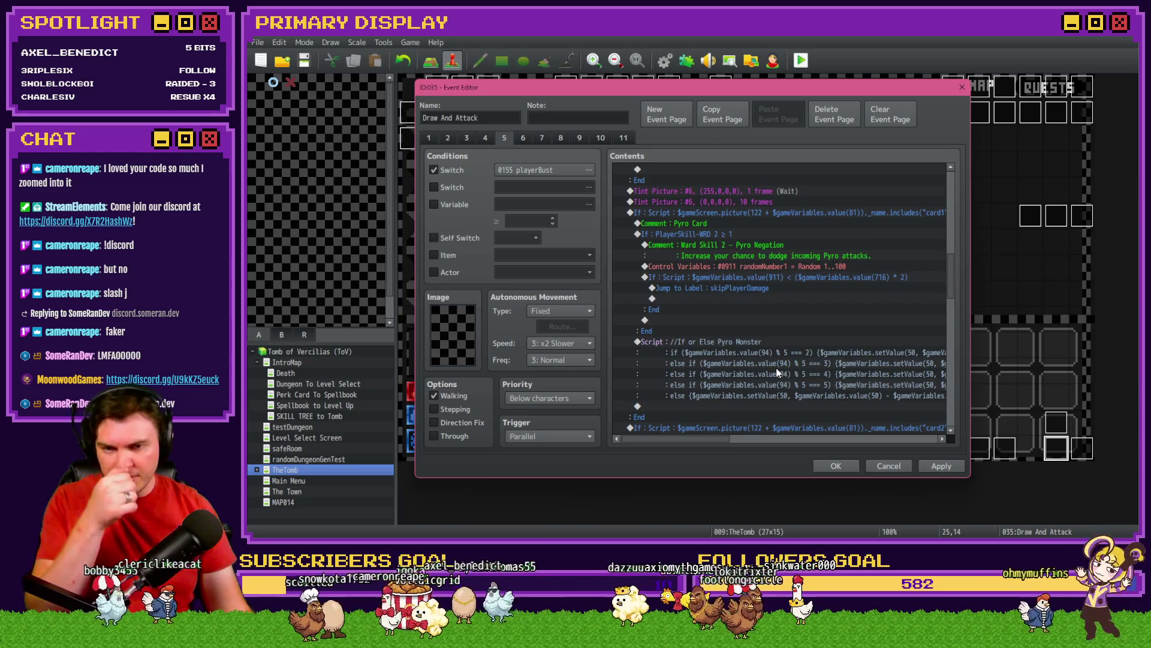
{"action": "scroll", "coordinate": [746, 267], "scroll_direction": "up", "scroll_amount": 5}
{"action": "left_click", "coordinate": [747, 255]}
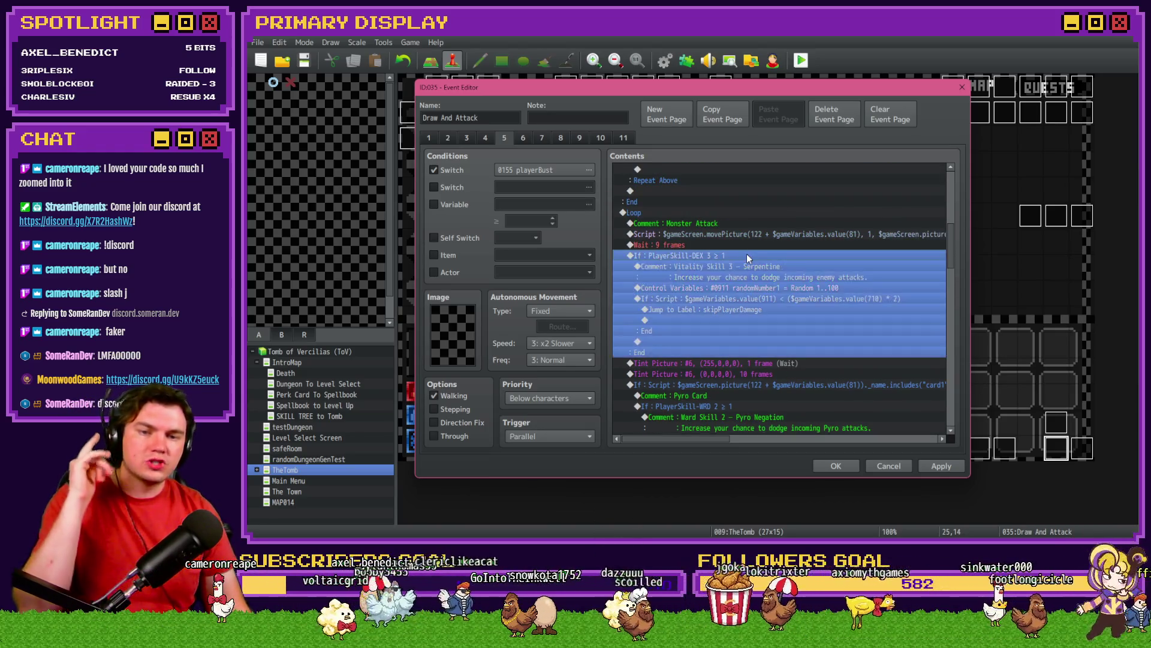
{"action": "scroll", "coordinate": [747, 257], "scroll_direction": "down", "scroll_amount": 4}
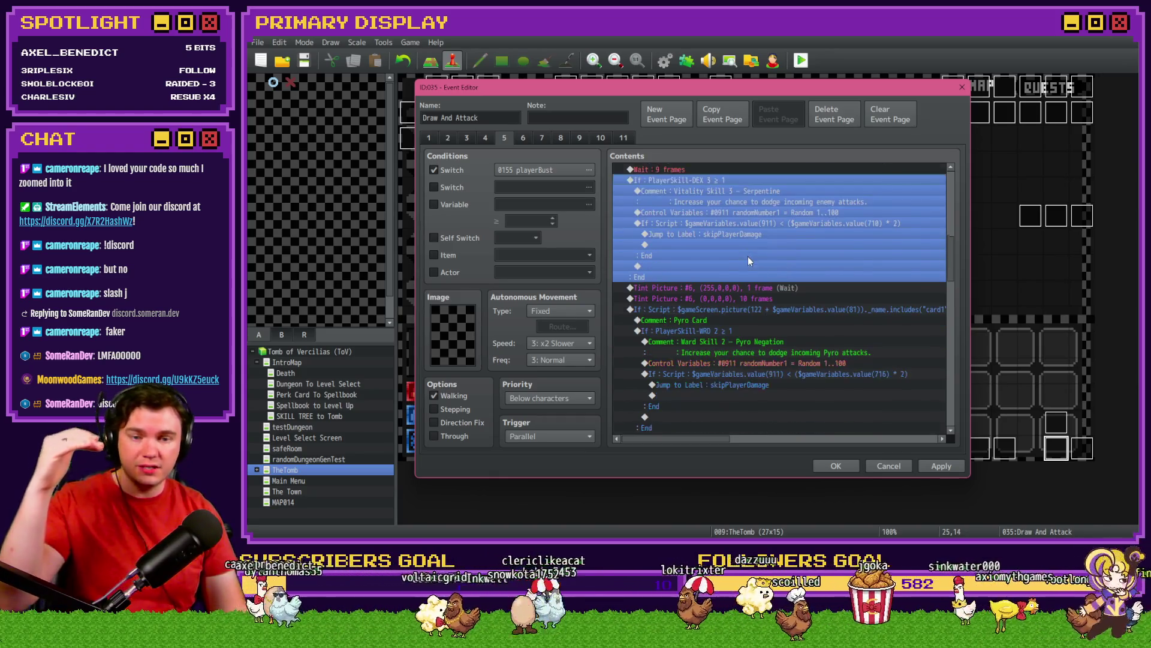
{"action": "left_click", "coordinate": [752, 277]}
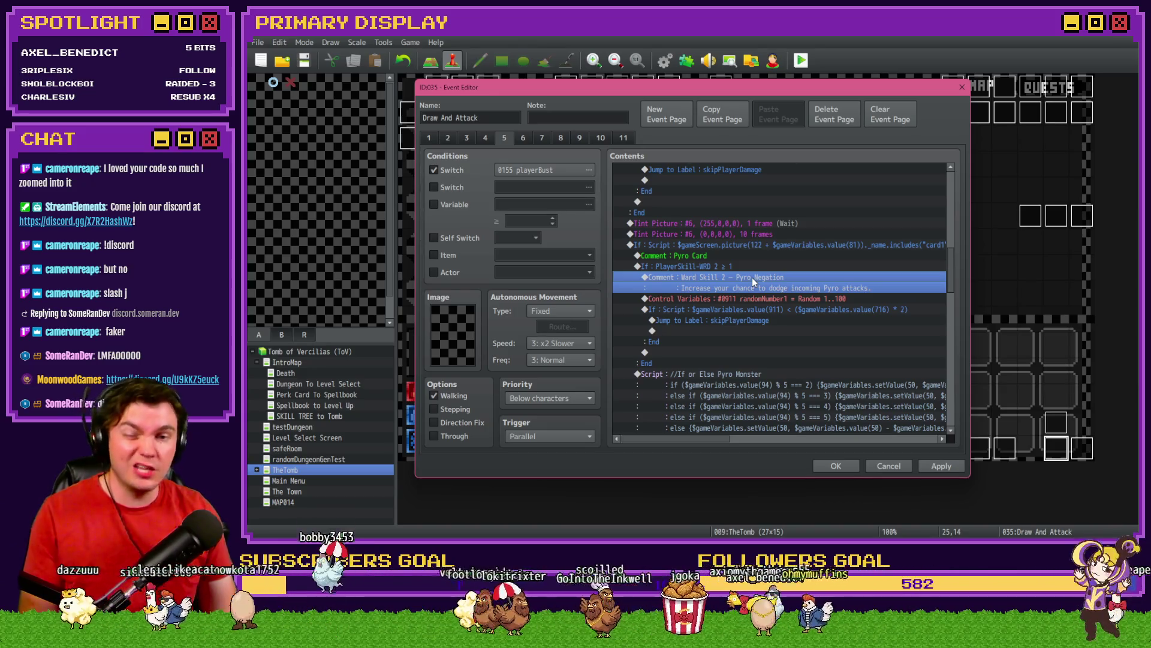
{"action": "left_click", "coordinate": [754, 265]}
{"action": "left_click", "coordinate": [753, 295]}
{"action": "left_click", "coordinate": [757, 310]}
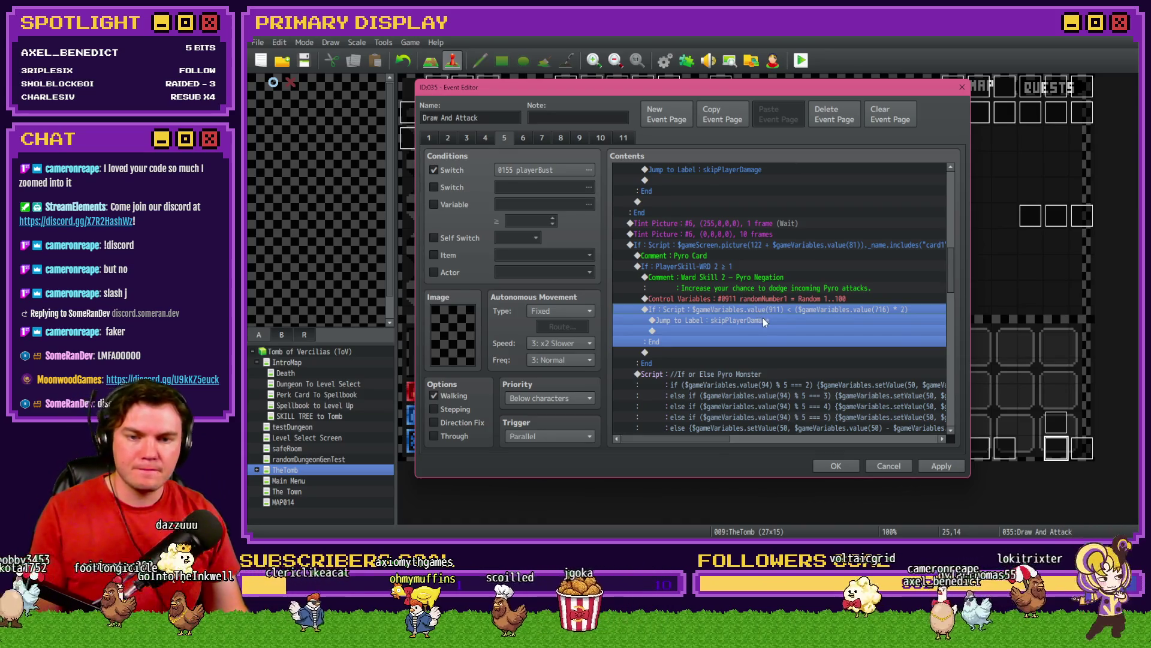
{"action": "left_click", "coordinate": [763, 319]}
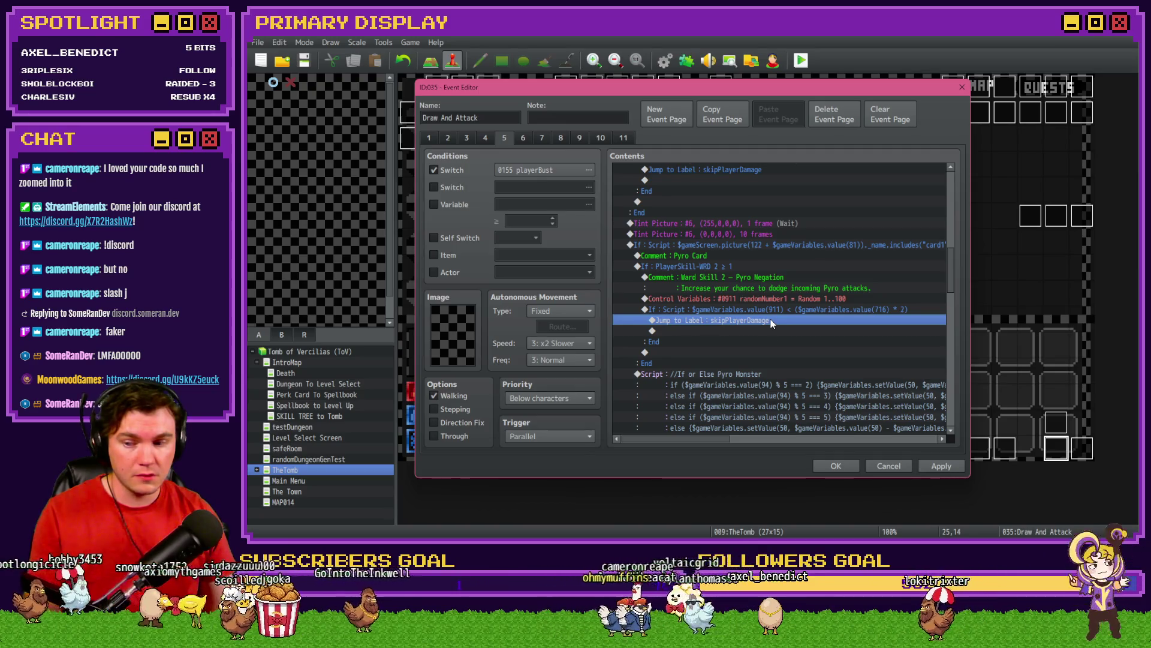
Select the Pyro Card comment, then the whole Pyro ward skill branch
{"action": "left_click", "coordinate": [742, 257]}
{"action": "left_click", "coordinate": [747, 250]}
{"action": "left_click", "coordinate": [743, 257]}
{"action": "left_click", "coordinate": [748, 247]}
{"action": "left_click", "coordinate": [746, 256]}
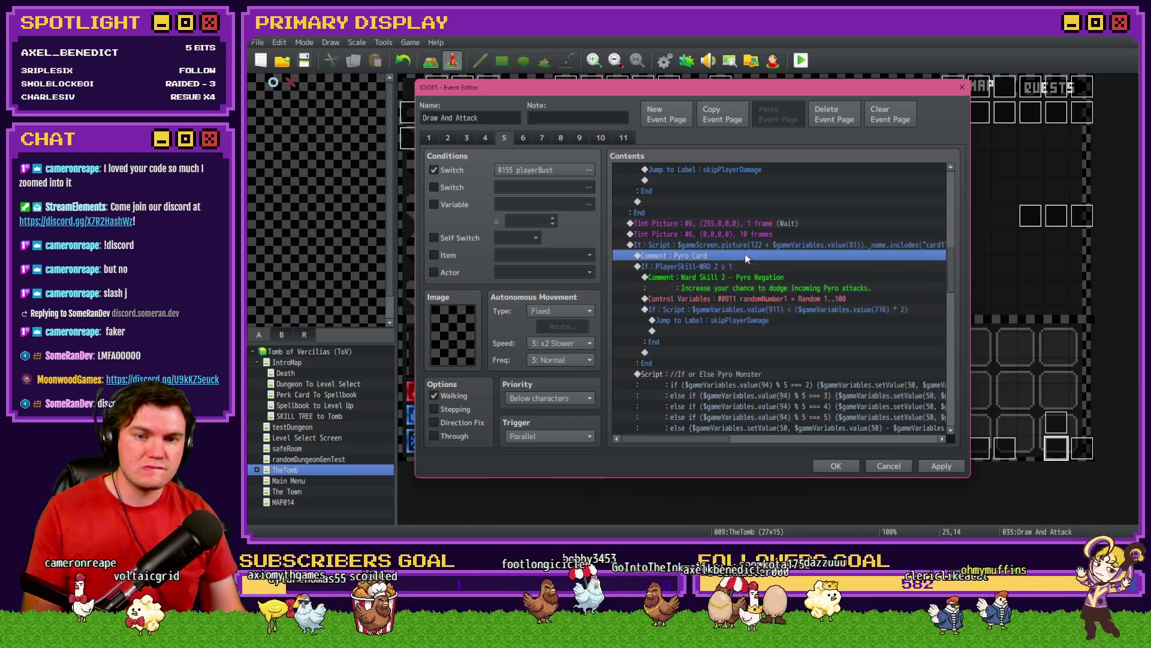
{"action": "left_click", "coordinate": [742, 268]}
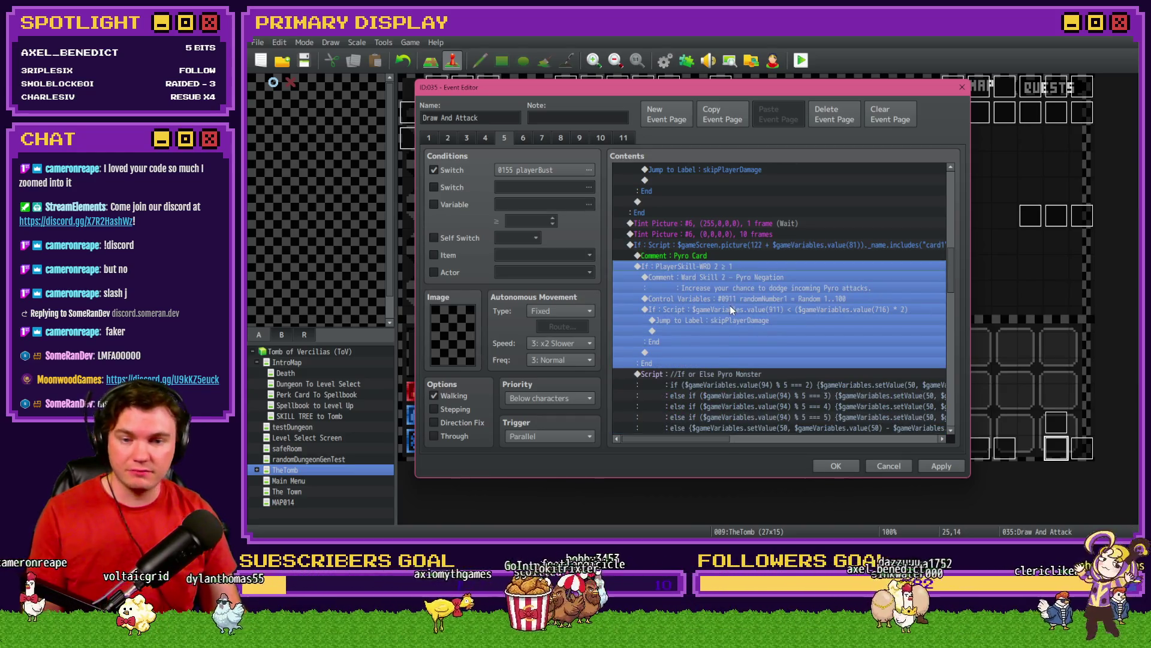
{"action": "scroll", "coordinate": [726, 345], "scroll_direction": "down", "scroll_amount": 6}
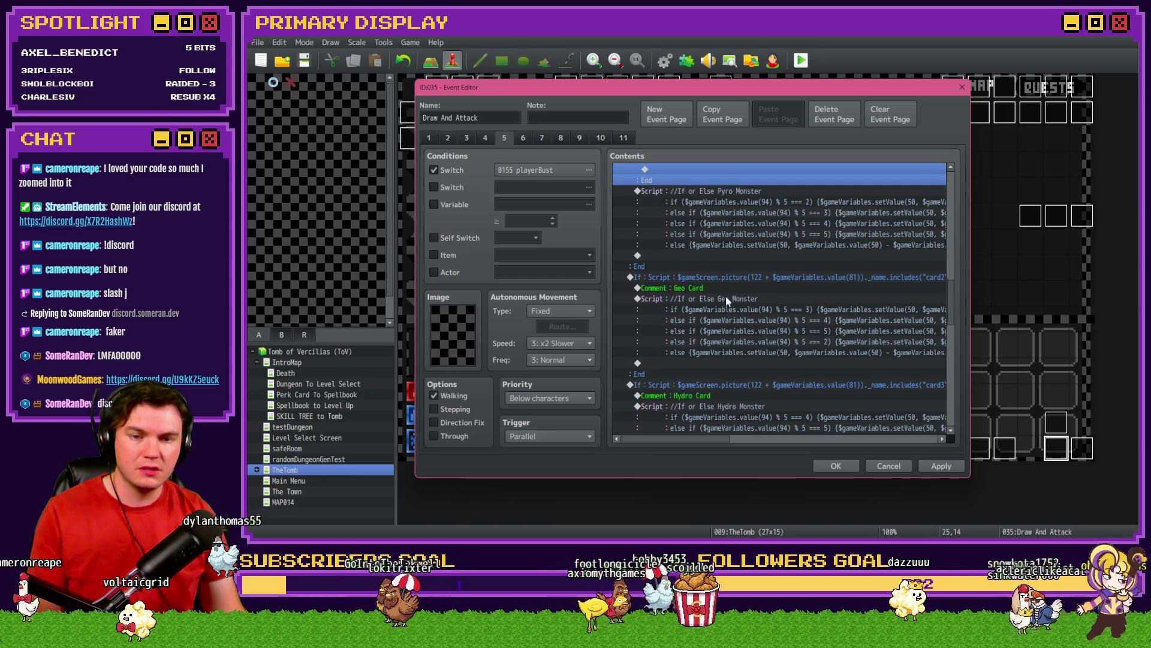
Paste the ward branch into the Geo Card section, conditioned on PlayerSkill-WRD 4
{"action": "left_click", "coordinate": [725, 299]}
{"action": "key", "text": "ctrl+v"}
{"action": "double_click", "coordinate": [726, 298]}
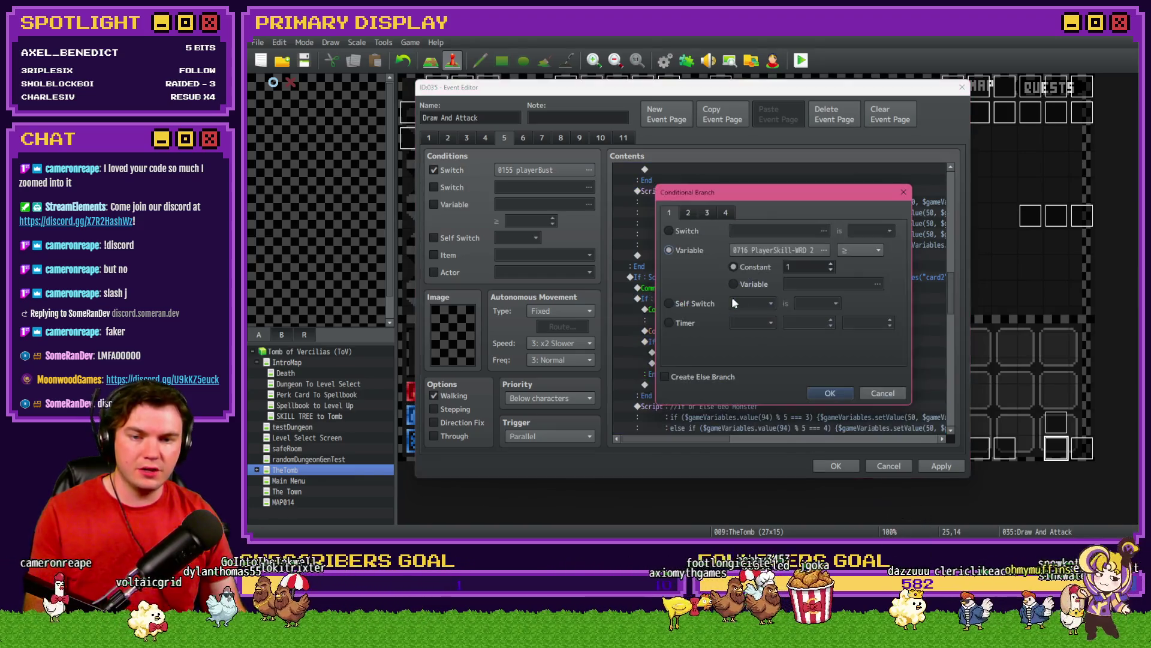
{"action": "left_click", "coordinate": [786, 251]}
{"action": "left_click", "coordinate": [861, 354]}
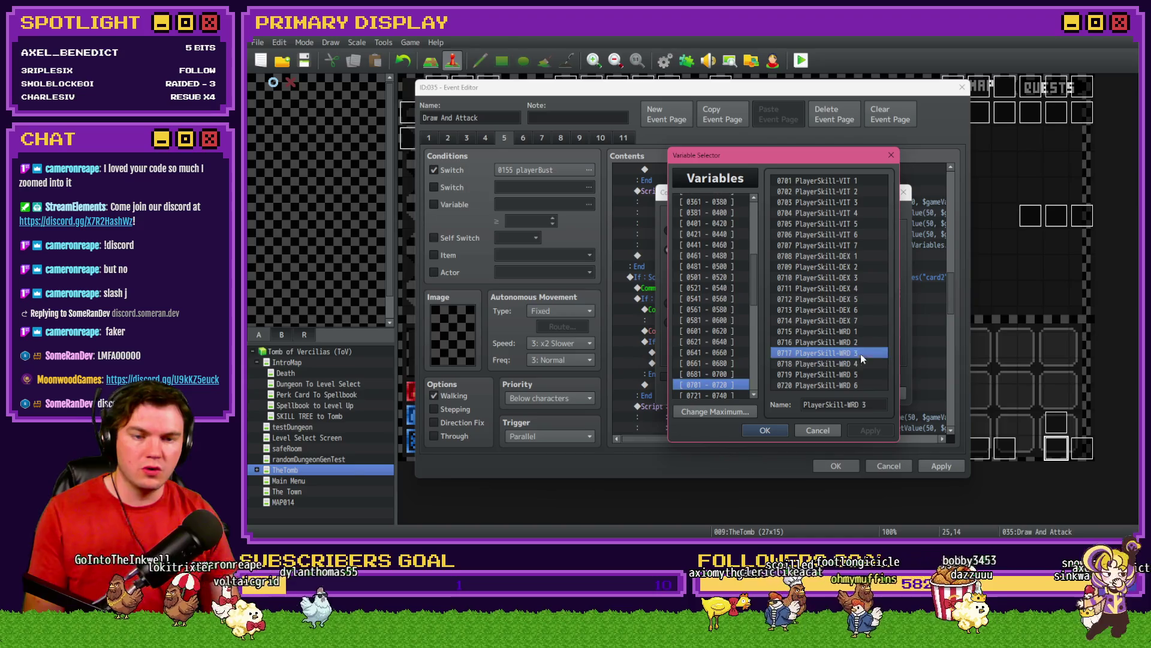
{"action": "left_click", "coordinate": [861, 363]}
{"action": "left_click", "coordinate": [764, 429]}
{"action": "left_click", "coordinate": [827, 391]}
Retitle the copied comment to 'Ward Skill 4 – Geo Negation'
{"action": "double_click", "coordinate": [793, 309]}
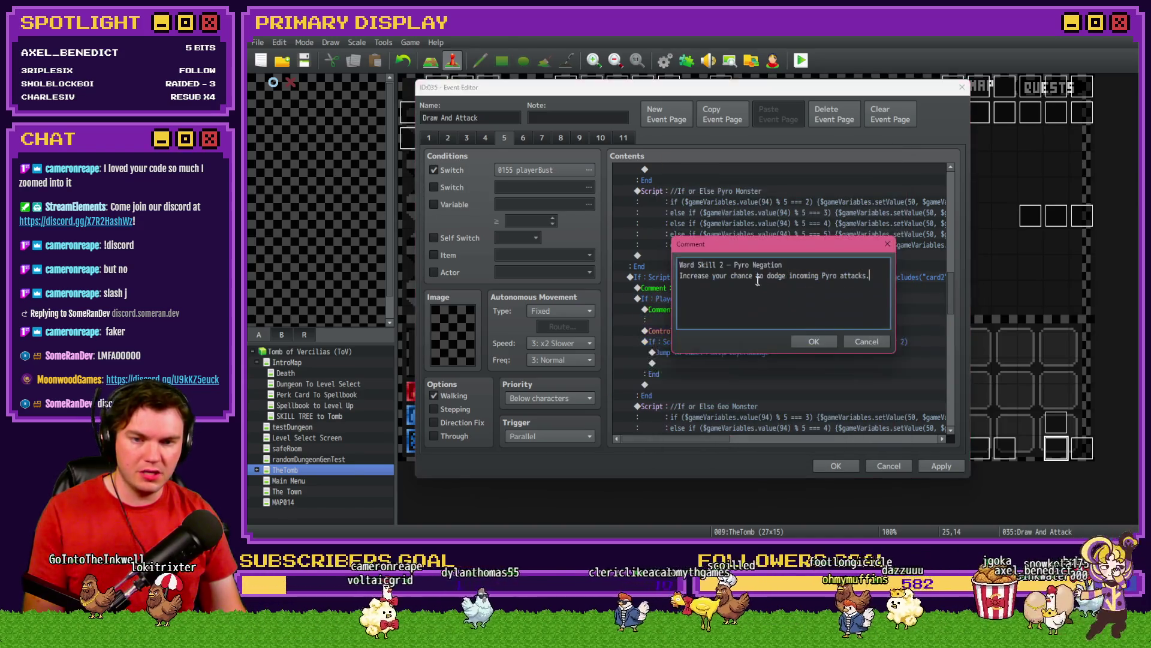
{"action": "double_click", "coordinate": [744, 265]}
{"action": "type", "text": "Geo"}
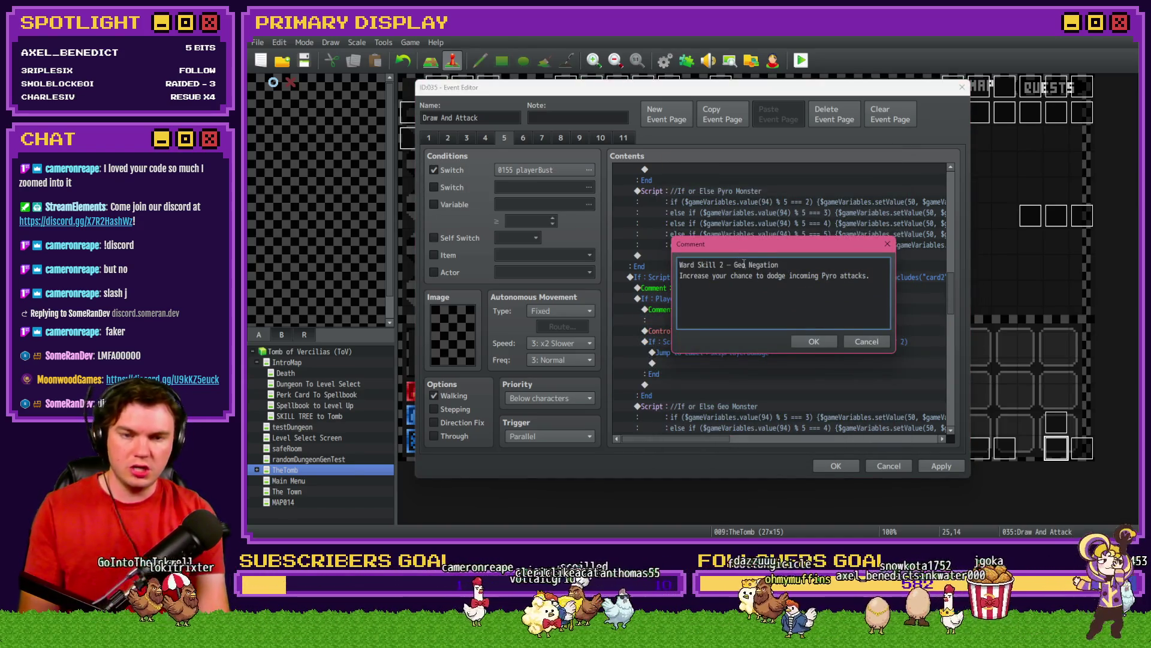
{"action": "double_click", "coordinate": [722, 264]}
{"action": "type", "text": "4"}
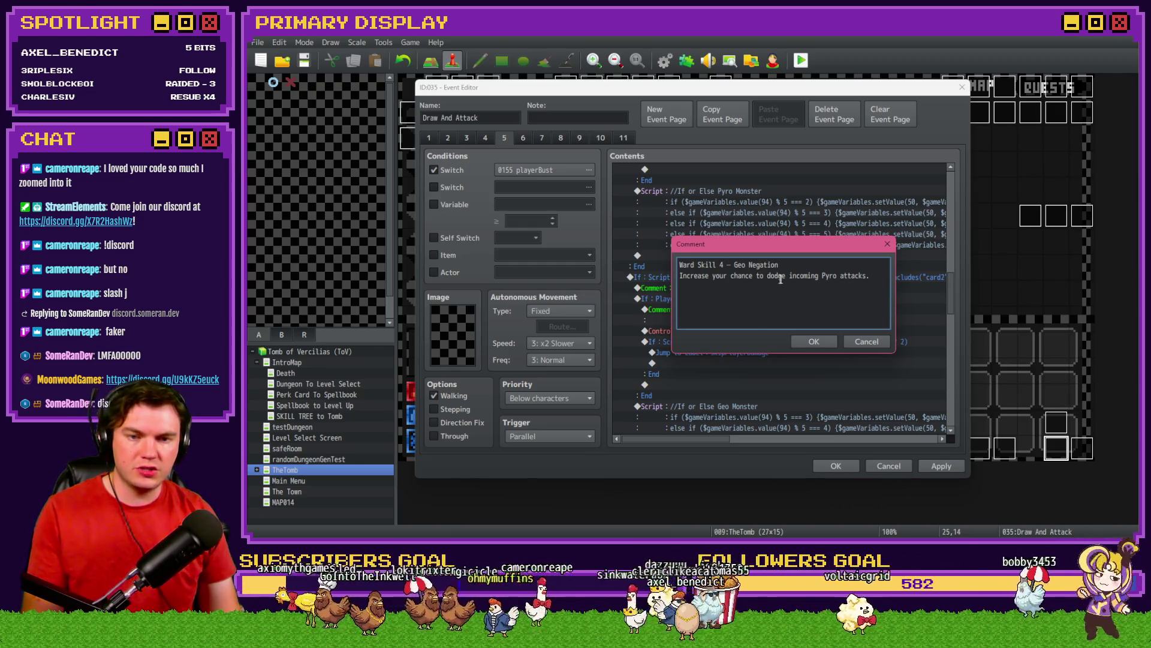
{"action": "double_click", "coordinate": [829, 276]}
{"action": "key", "text": "ctrl+Return"}
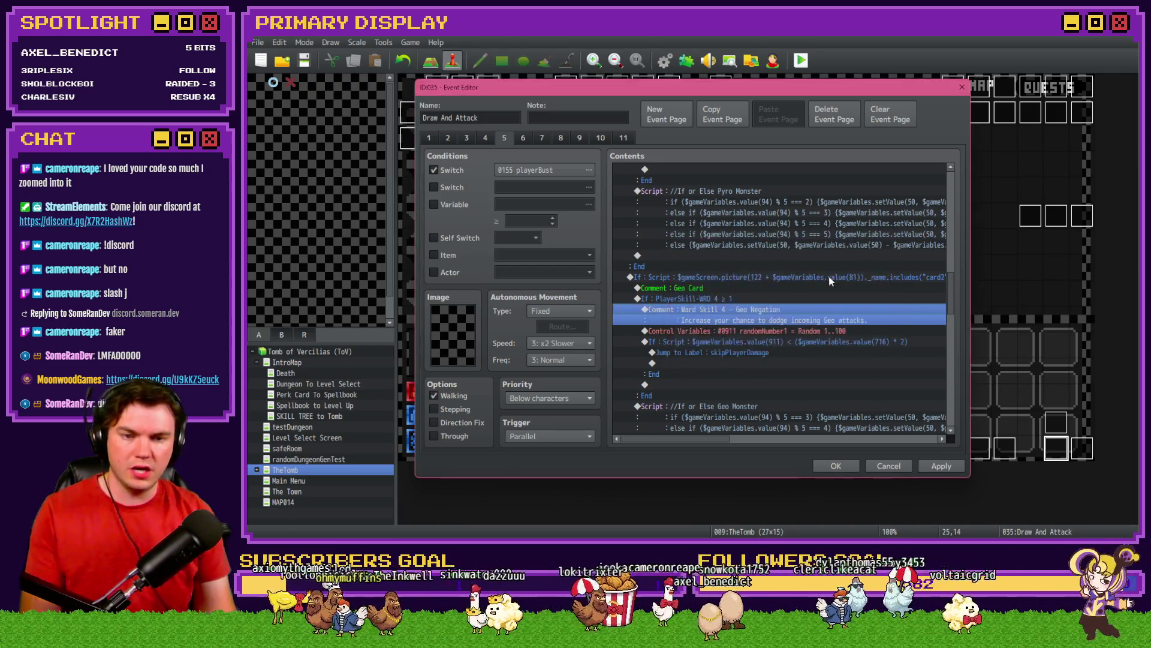
Change the Geo dodge roll script to use variable 718
{"action": "left_click", "coordinate": [815, 340]}
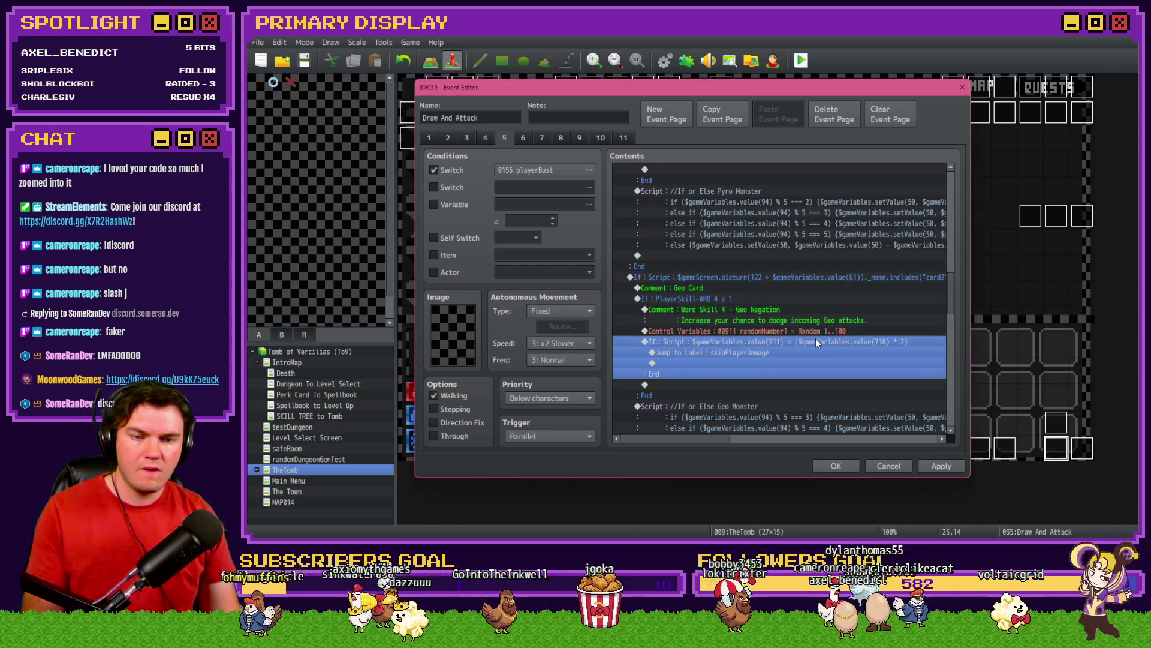
{"action": "key", "text": "space"}
{"action": "triple_click", "coordinate": [886, 350]}
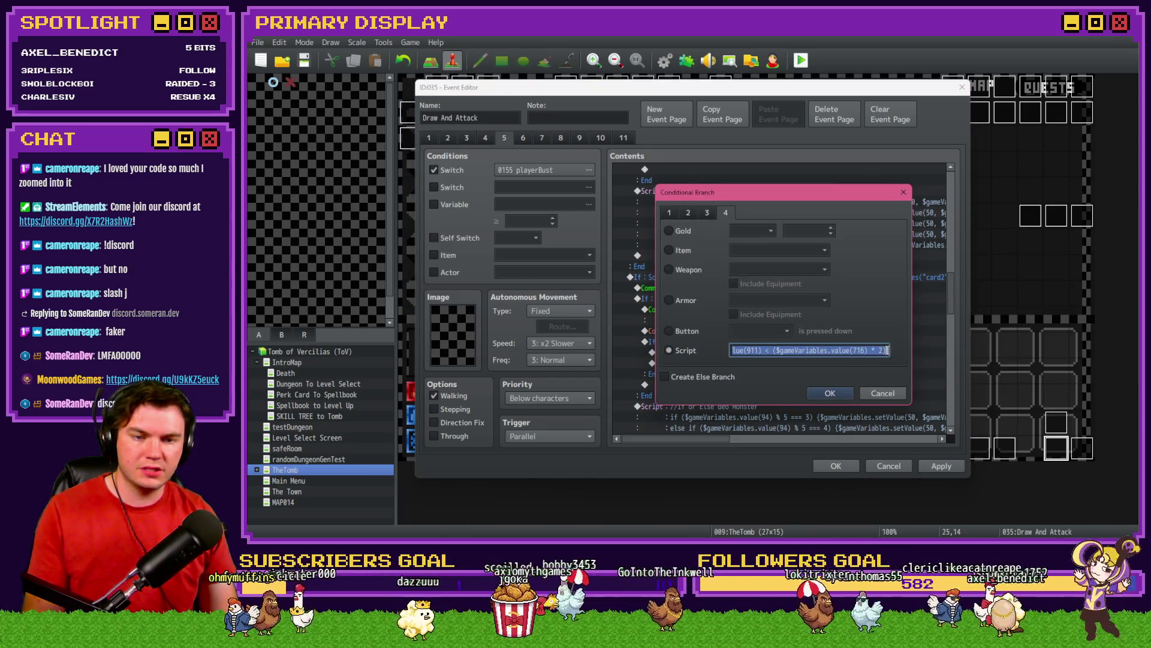
{"action": "left_click", "coordinate": [865, 350]}
{"action": "type", "text": "8"}
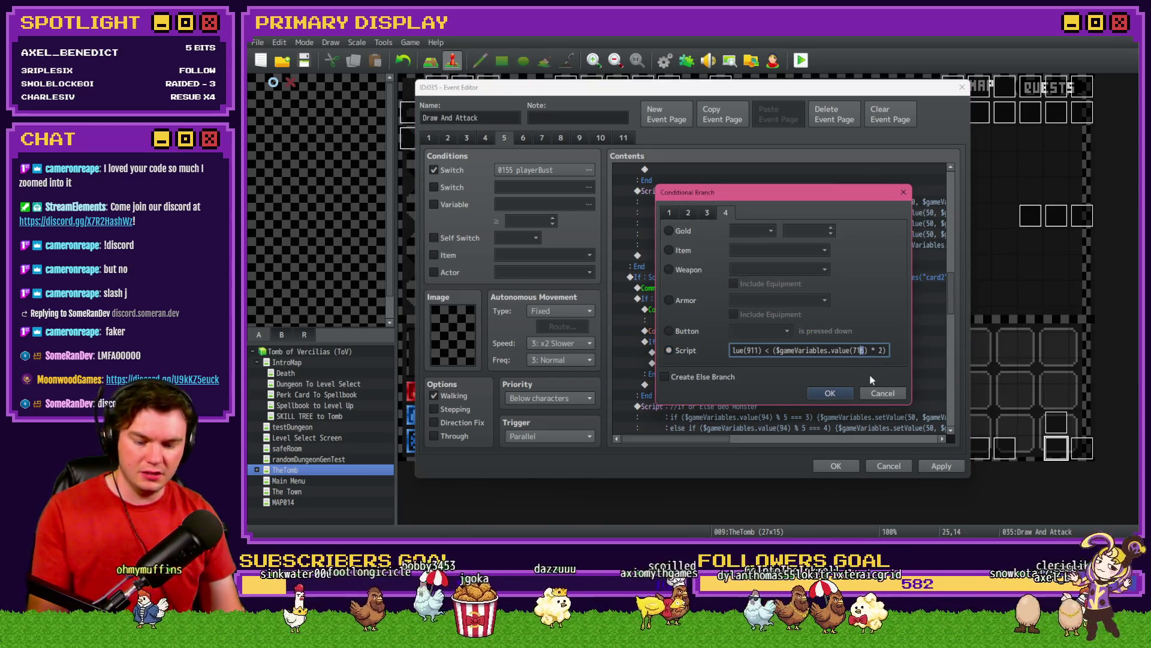
{"action": "left_click", "coordinate": [830, 392]}
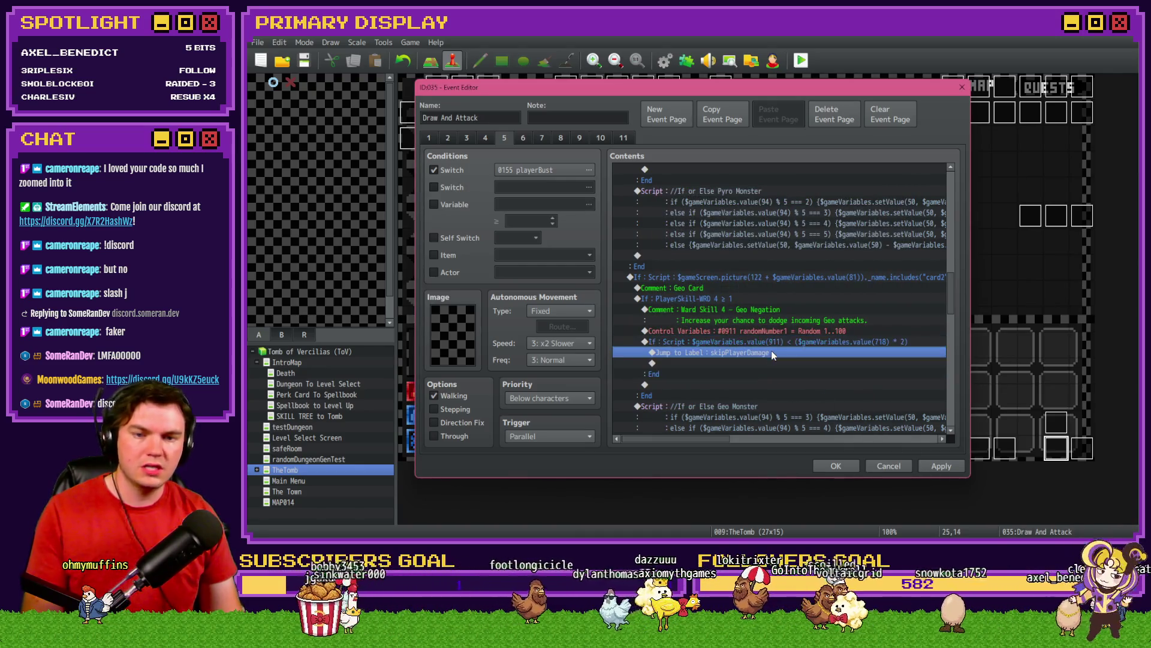
{"action": "left_click_drag", "start_coordinate": [732, 293], "coordinate": [746, 368]}
{"action": "scroll", "coordinate": [746, 378], "scroll_direction": "down", "scroll_amount": 5}
{"action": "left_click", "coordinate": [732, 363]}
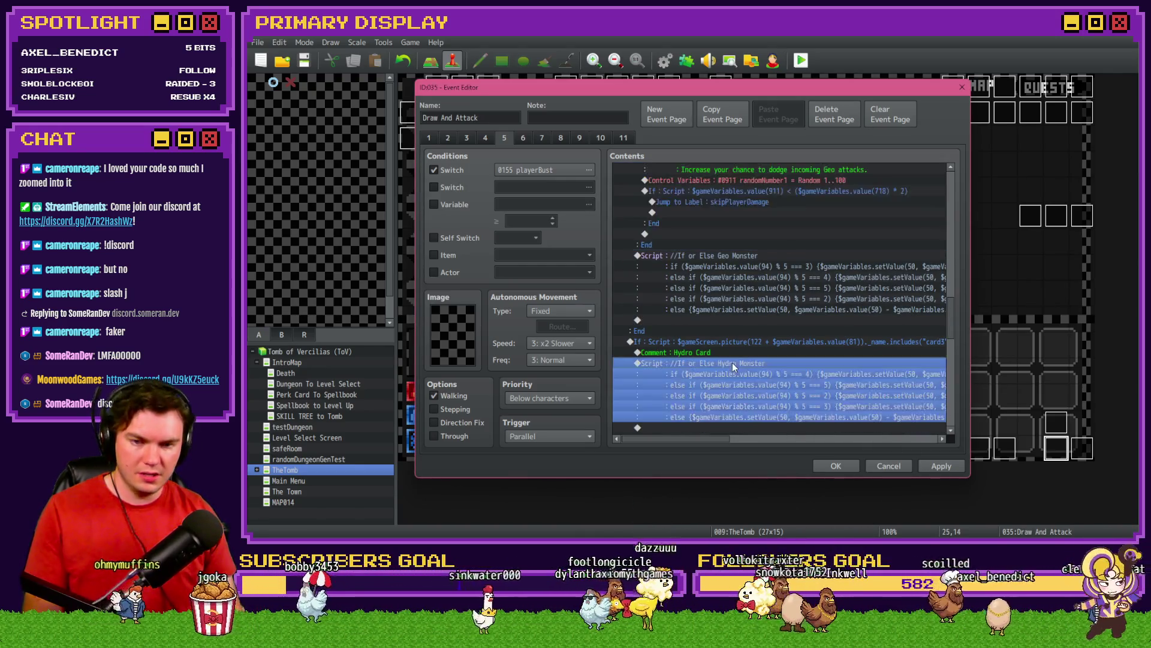
Paste the Geo ward branch into the Hydro section, checking PlayerSkill-WRD 6, with a Hydro Negation comment
{"action": "key", "text": "ctrl+v"}
{"action": "left_click", "coordinate": [754, 327]}
{"action": "double_click", "coordinate": [754, 327]}
{"action": "left_click", "coordinate": [824, 249]}
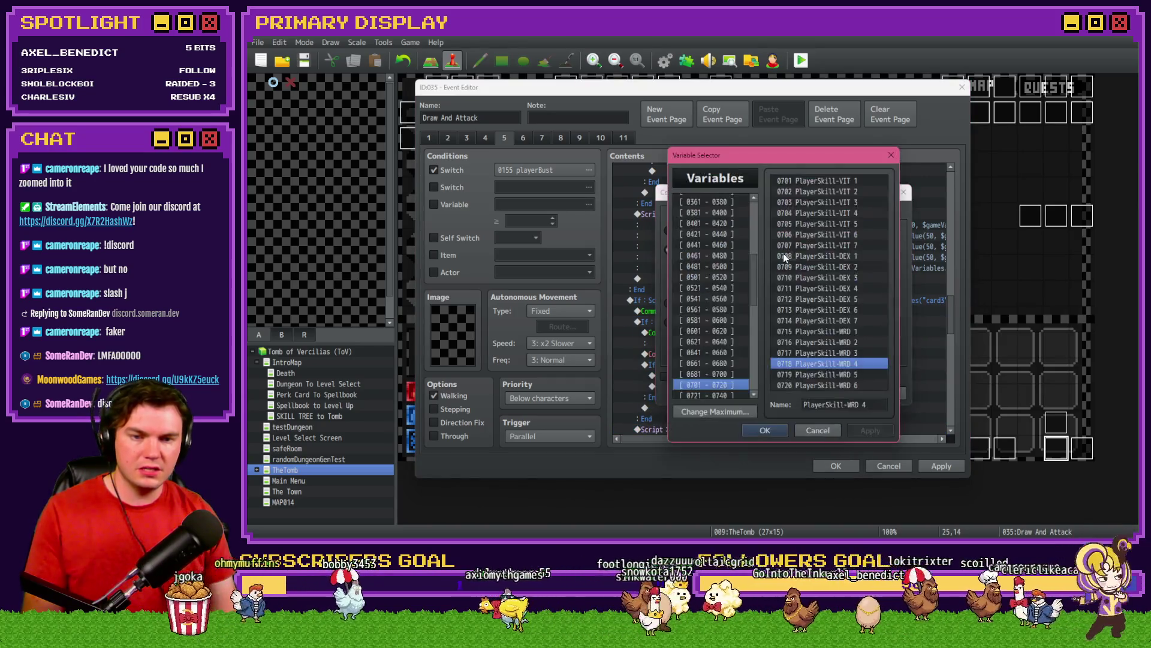
{"action": "double_click", "coordinate": [841, 386]}
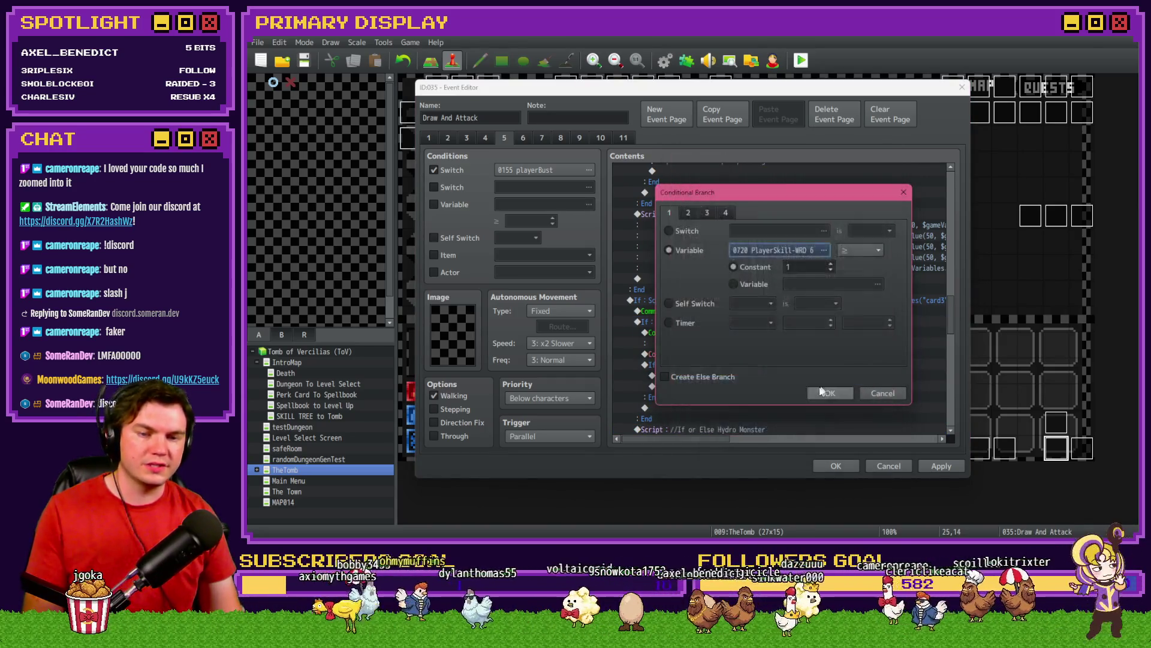
{"action": "left_click", "coordinate": [832, 393]}
{"action": "double_click", "coordinate": [779, 332]}
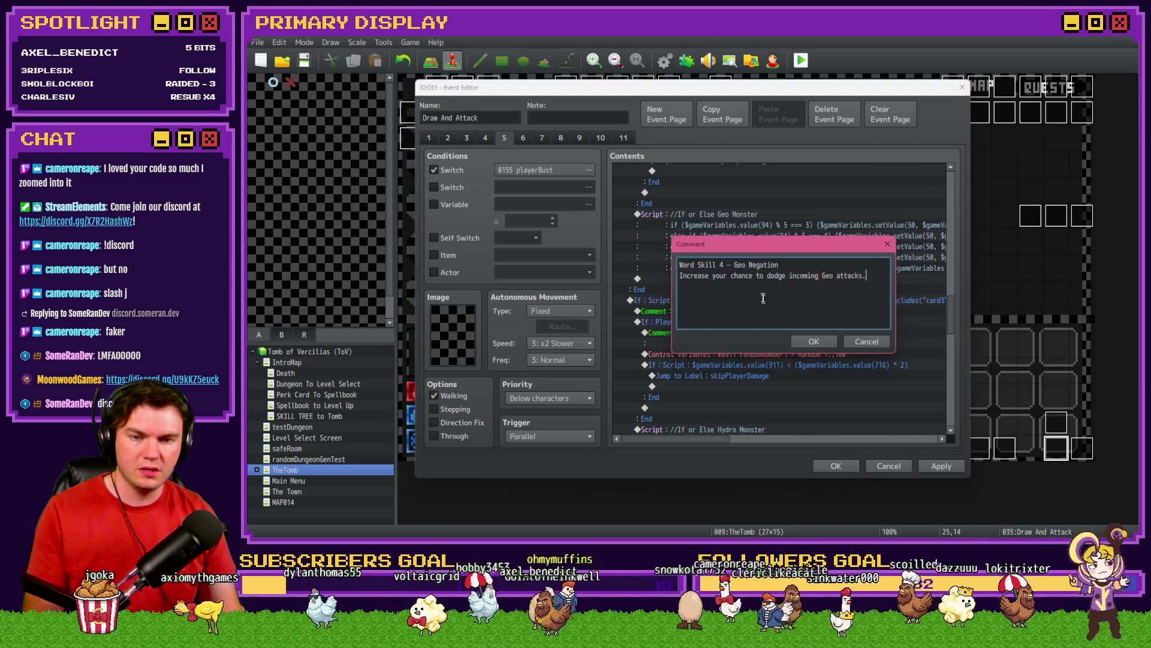
{"action": "type", "text": "Hydr"}
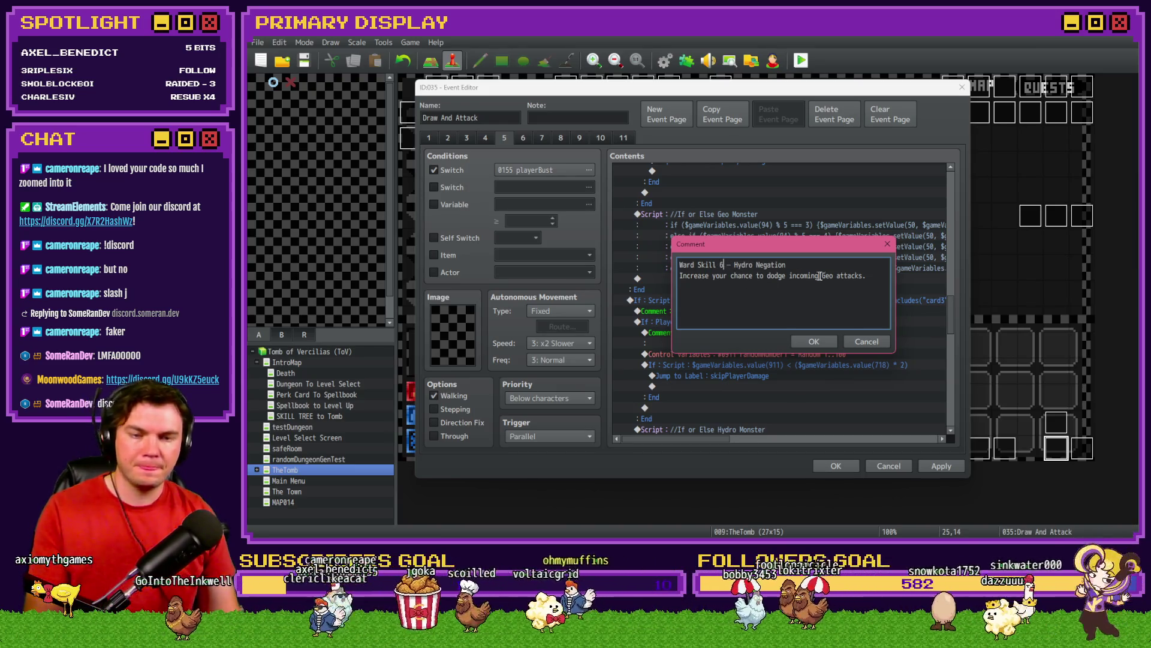
{"action": "type", "text": "H"}
{"action": "type", "text": "ro"}
{"action": "key", "text": "ctrl+Return"}
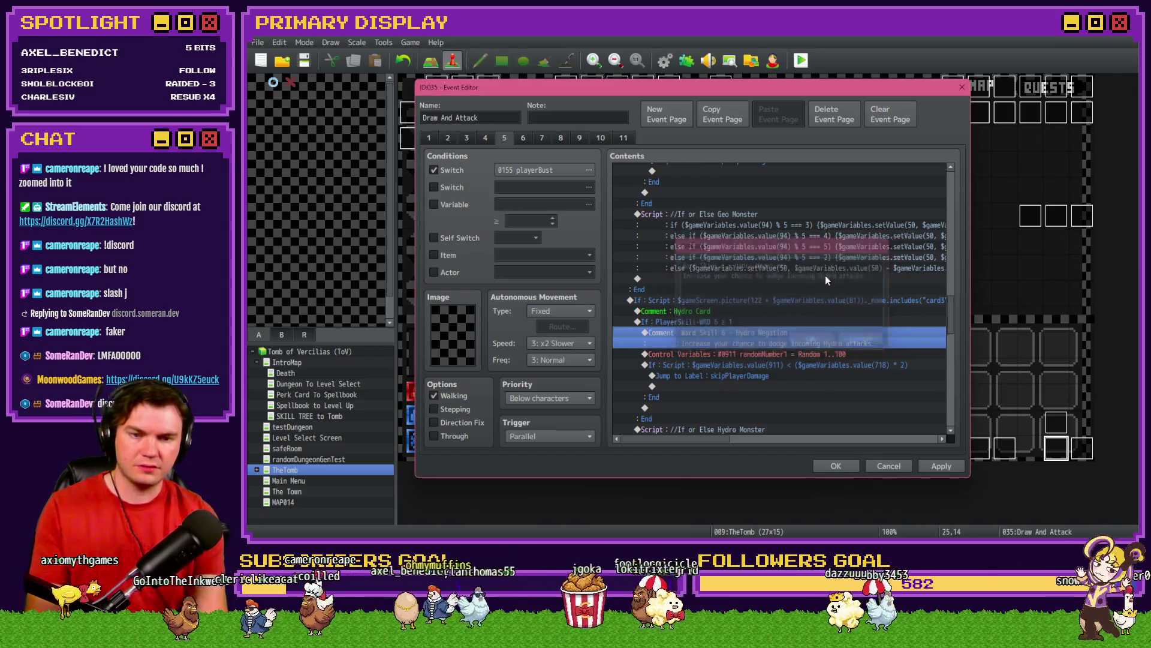
Change the Hydro dodge-chance script from value(718) to value(720)
{"action": "scroll", "coordinate": [825, 275], "scroll_direction": "down", "scroll_amount": 2}
{"action": "left_click", "coordinate": [813, 291]}
{"action": "left_click", "coordinate": [812, 300]}
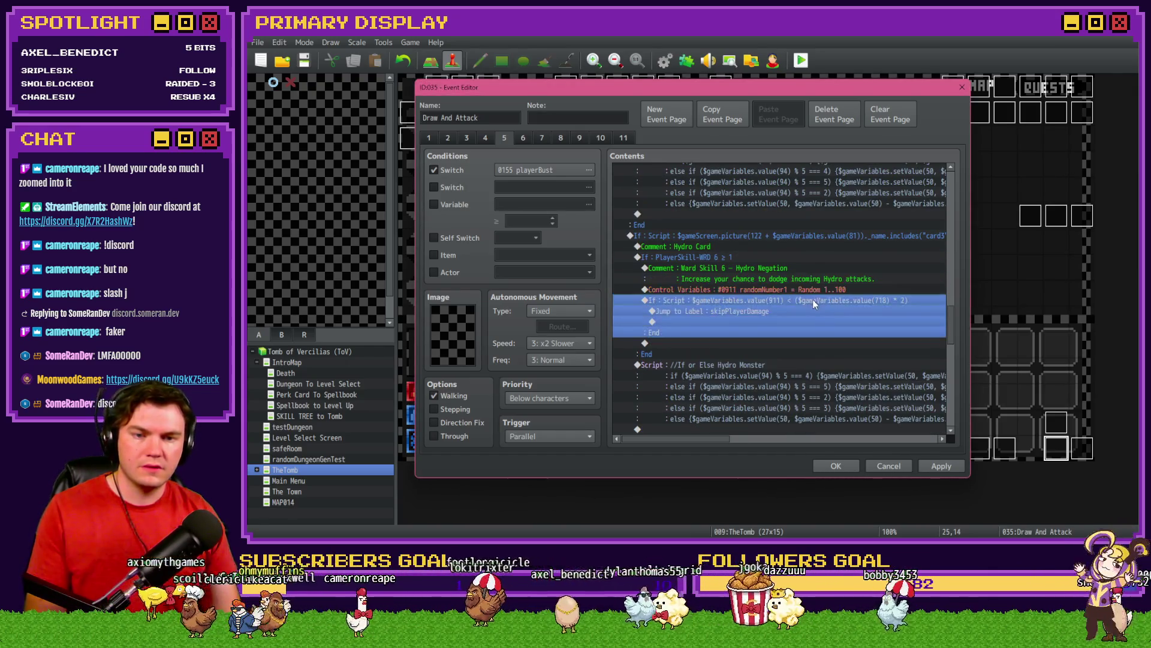
{"action": "double_click", "coordinate": [818, 296]}
{"action": "left_click", "coordinate": [845, 350]}
{"action": "left_click", "coordinate": [857, 349]}
{"action": "key", "text": "BackSpace"}
{"action": "key", "text": "BackSpace"}
{"action": "type", "text": "20"}
{"action": "left_click", "coordinate": [845, 394]}
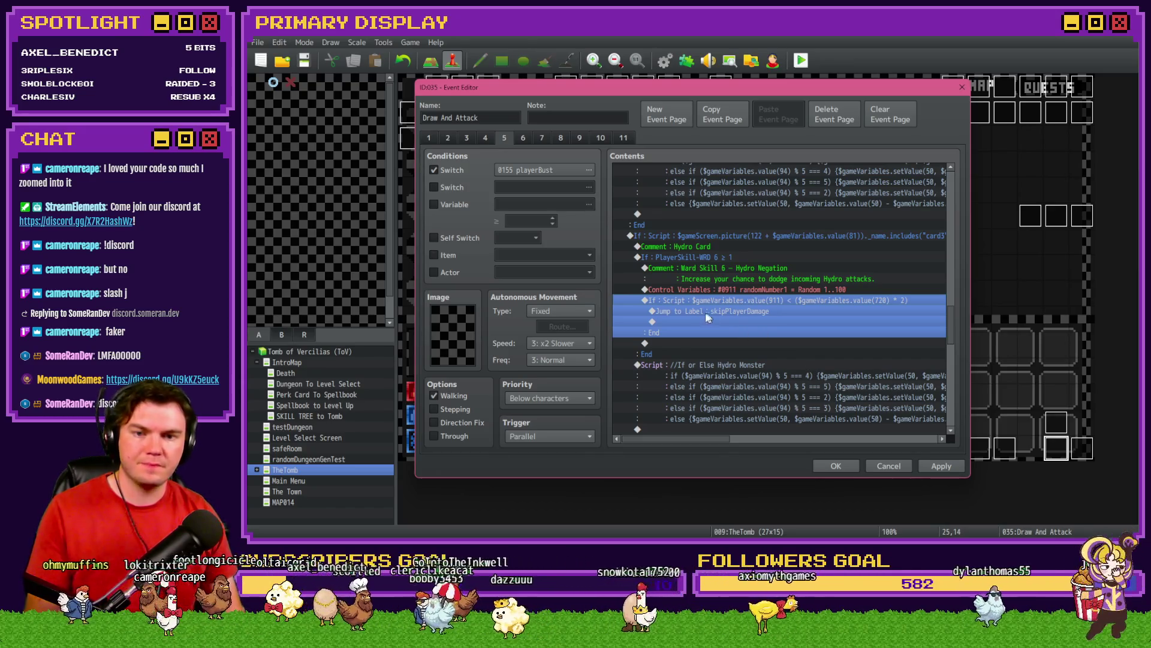
Select the whole Hydro ward-skill branch
{"action": "left_click", "coordinate": [734, 243]}
{"action": "left_click", "coordinate": [736, 236]}
{"action": "left_click", "coordinate": [736, 247]}
{"action": "left_click", "coordinate": [737, 260]}
Copy the Hydro ward branch into the Necro Card section, conditioned on PlayerSkill-WRD 8
{"action": "key", "text": "ctrl+c"}
{"action": "scroll", "coordinate": [722, 341], "scroll_direction": "down", "scroll_amount": 6}
{"action": "left_click", "coordinate": [731, 283]}
{"action": "key", "text": "ctrl+v"}
{"action": "double_click", "coordinate": [733, 280]}
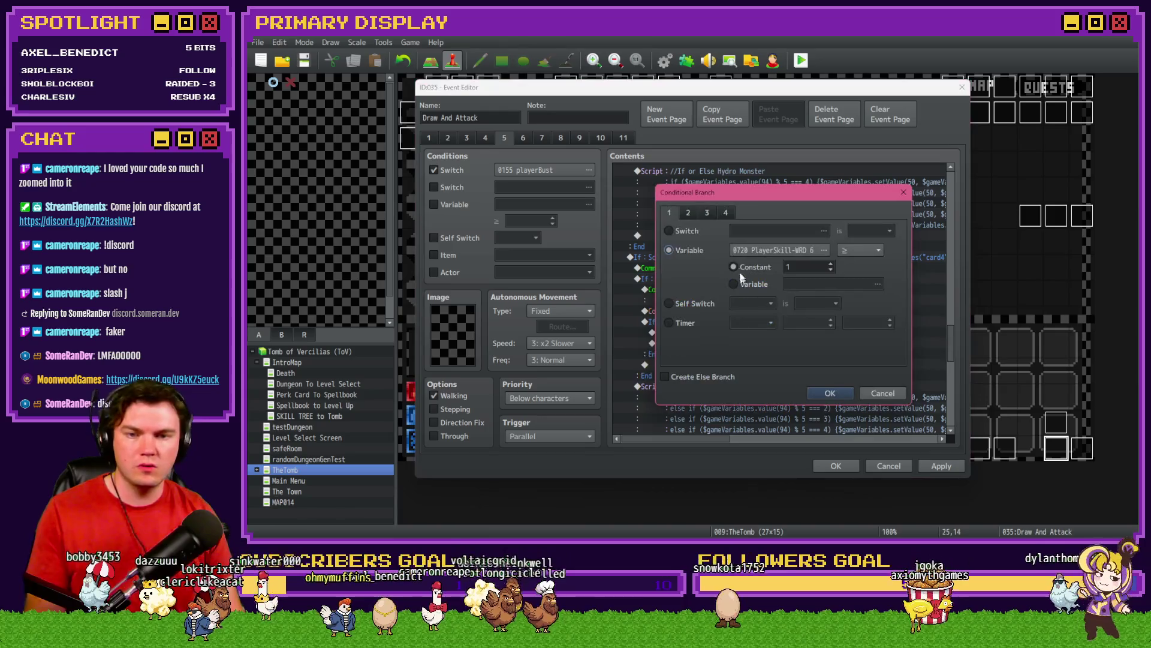
{"action": "left_click", "coordinate": [793, 245]}
{"action": "left_click", "coordinate": [725, 395]}
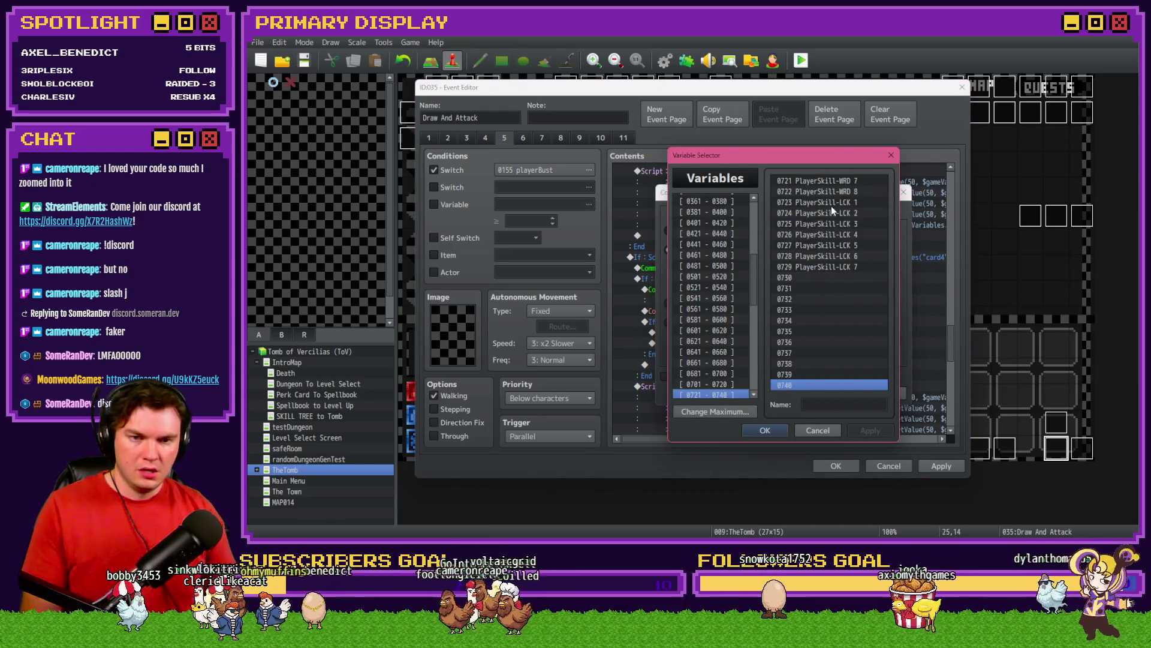
{"action": "double_click", "coordinate": [834, 193]}
{"action": "left_click", "coordinate": [830, 396]}
Reword the branch comment to Ward Skill 8 – Necro Negation
{"action": "left_click", "coordinate": [786, 290]}
{"action": "double_click", "coordinate": [786, 289]}
{"action": "left_click", "coordinate": [725, 265]}
{"action": "key", "text": "BackSpace"}
{"action": "type", "text": "8 - Necro Negation"}
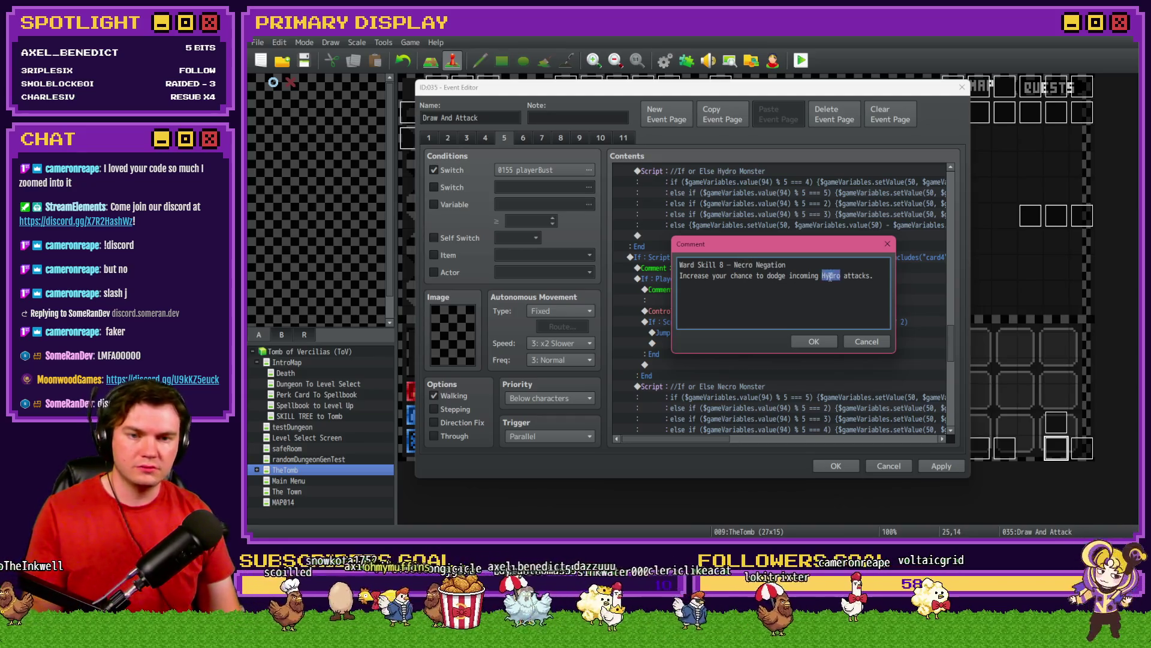
{"action": "type", "text": "Necro"}
{"action": "left_click", "coordinate": [813, 342]}
Make the Necro dodge-chance script check value(722)
{"action": "left_click", "coordinate": [800, 322]}
{"action": "double_click", "coordinate": [800, 322]}
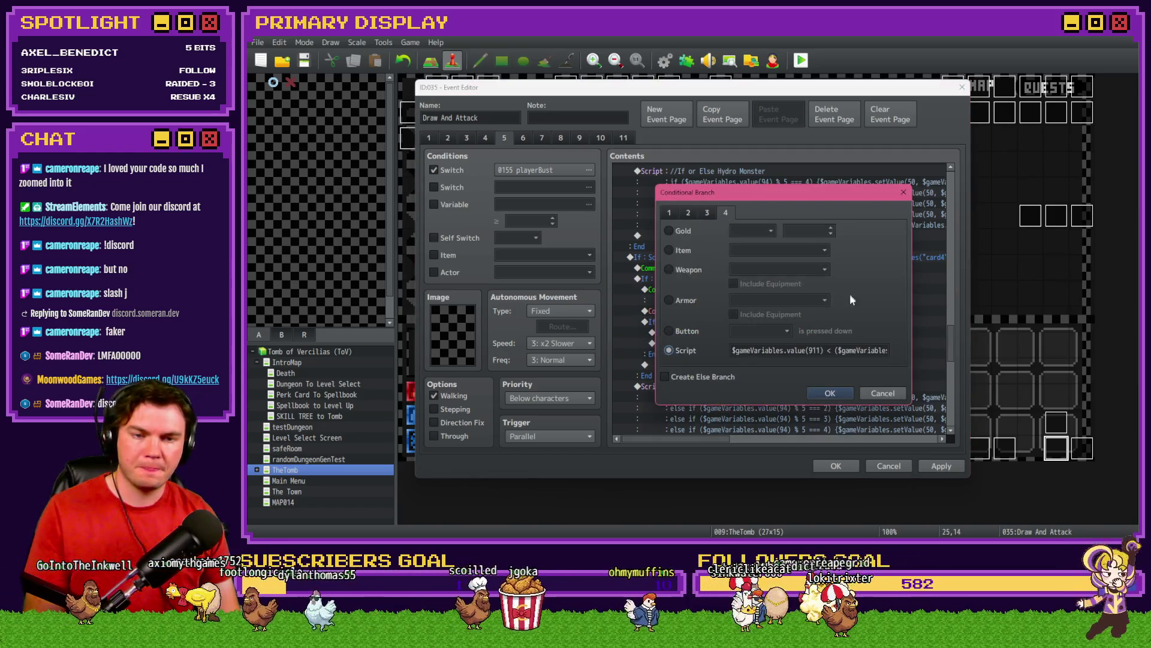
{"action": "left_click", "coordinate": [864, 350]}
{"action": "key", "text": "Return"}
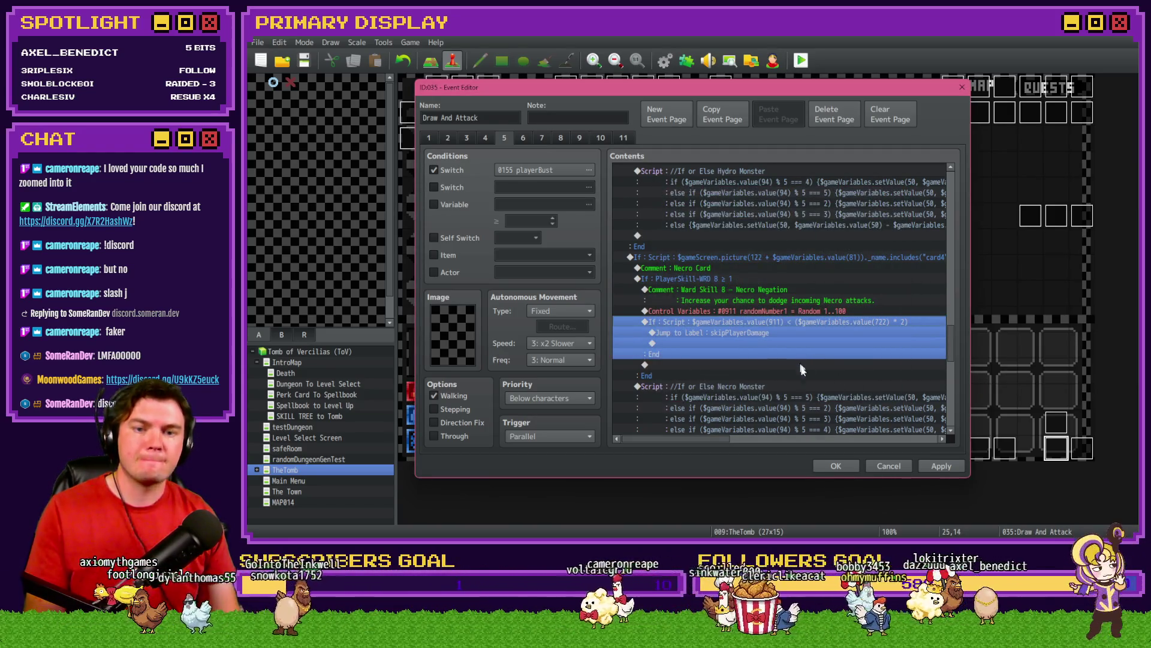
{"action": "scroll", "coordinate": [813, 377], "scroll_direction": "down", "scroll_amount": 3}
{"action": "scroll", "coordinate": [815, 381], "scroll_direction": "up", "scroll_amount": 10}
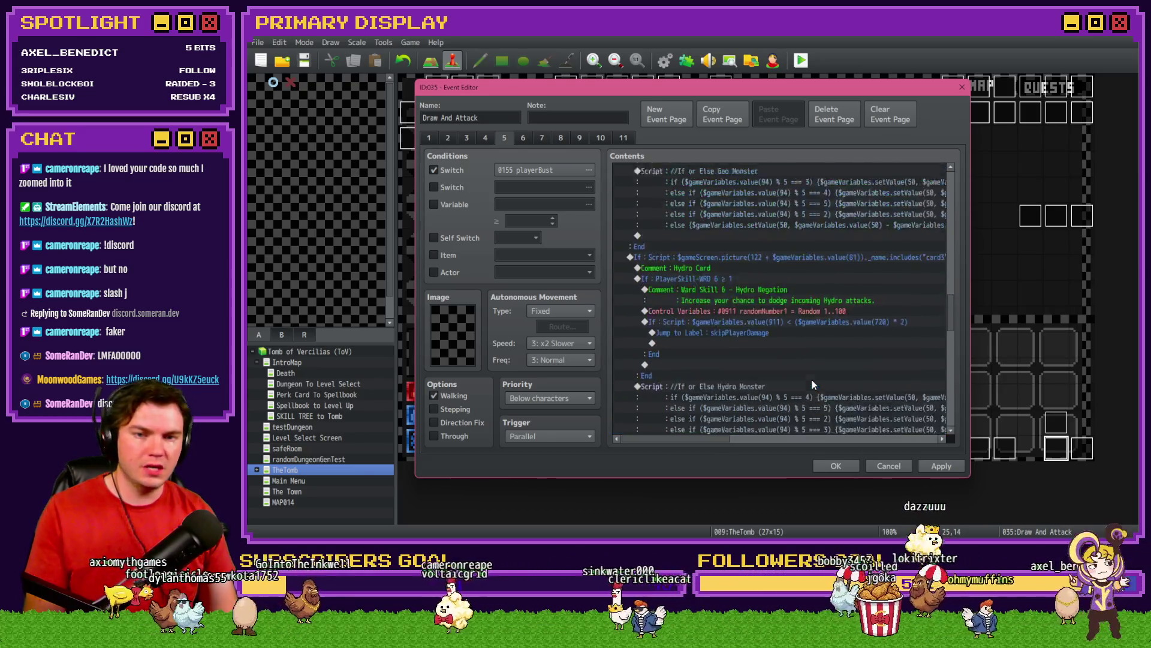
{"action": "scroll", "coordinate": [814, 382], "scroll_direction": "up", "scroll_amount": 8}
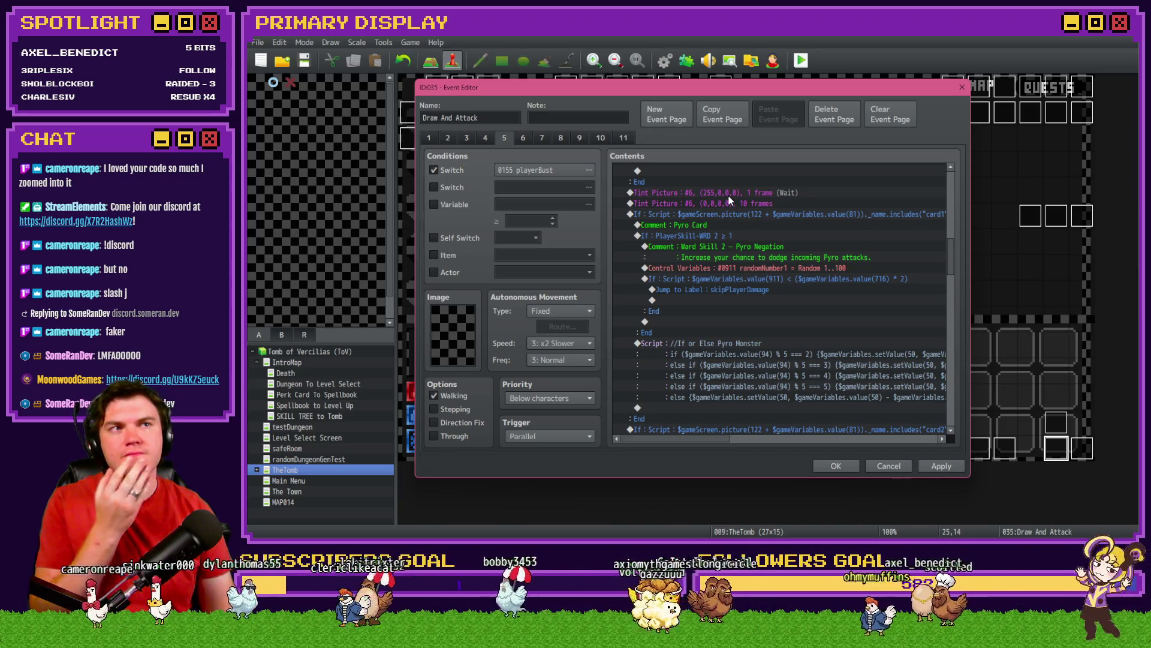
Move the two Tint Picture flash lines to just after the Pyro monster script
{"action": "left_click", "coordinate": [727, 193]}
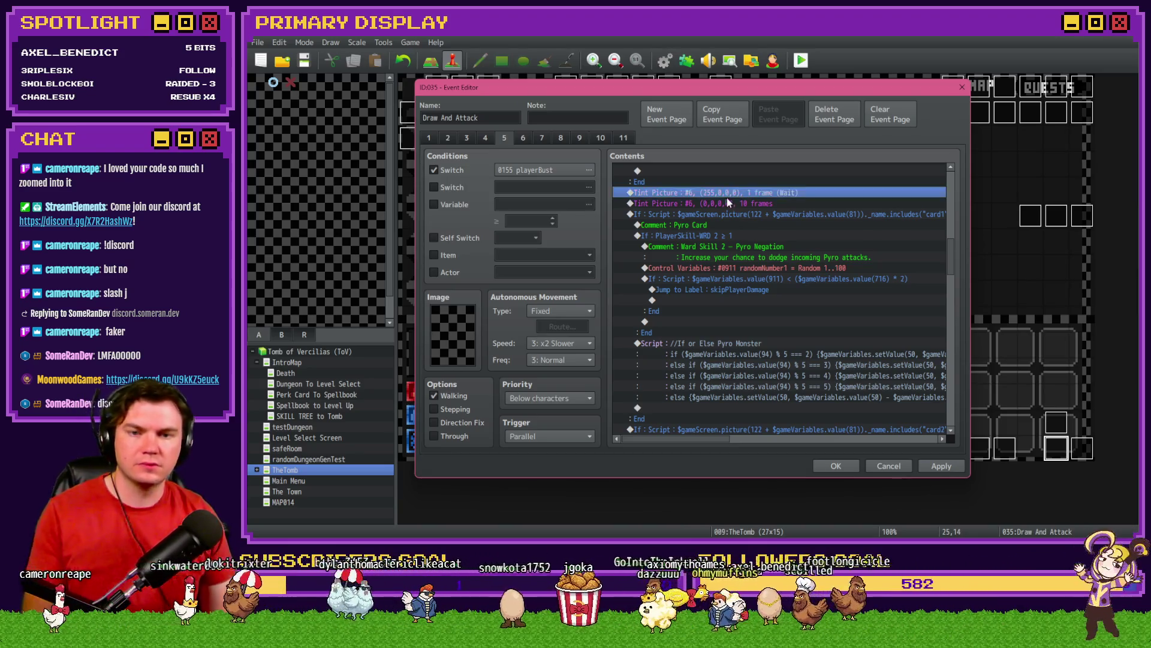
{"action": "left_click", "coordinate": [725, 203], "text": "shift"}
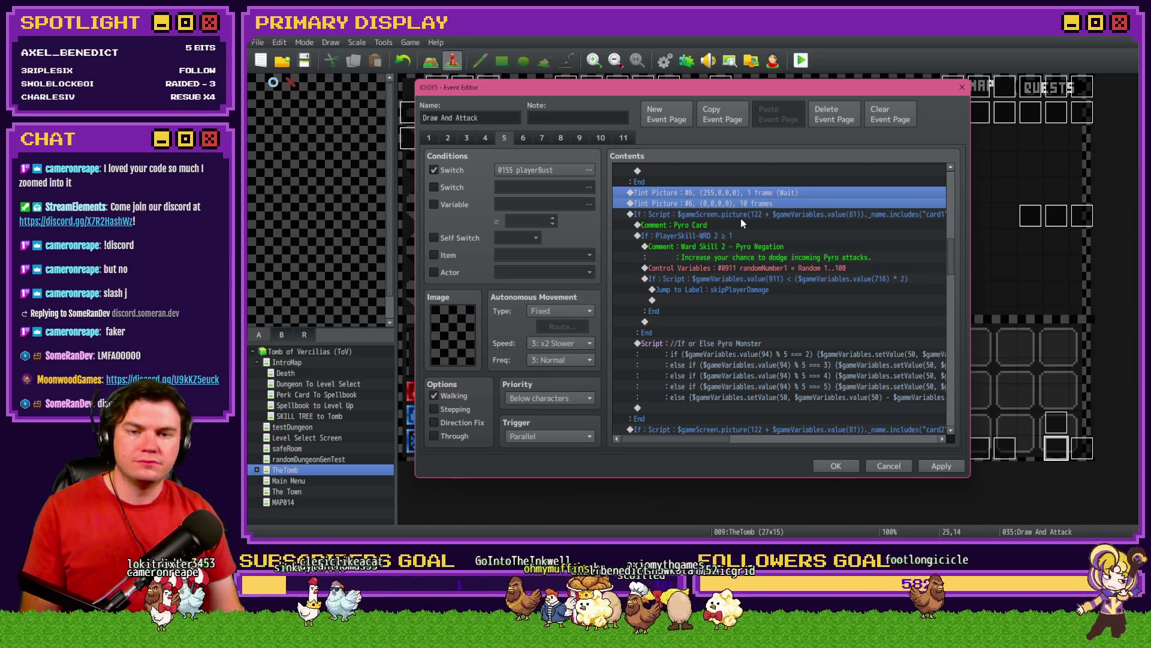
{"action": "key", "text": "Delete"}
{"action": "left_click", "coordinate": [741, 247]}
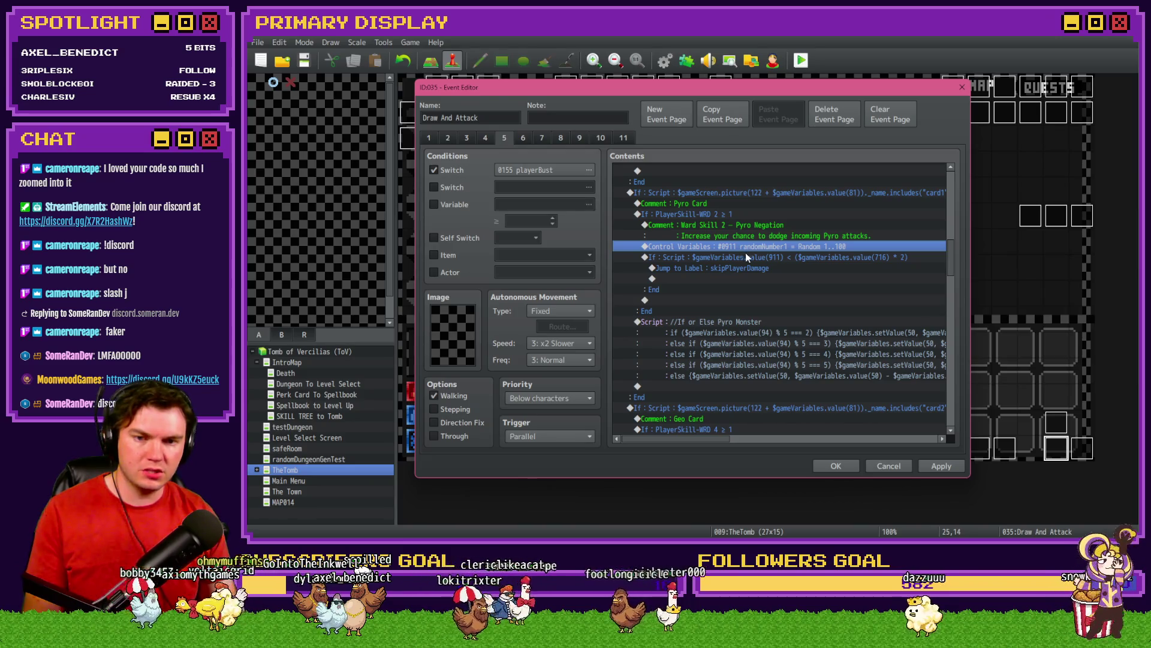
{"action": "left_click", "coordinate": [722, 325]}
{"action": "left_click", "coordinate": [723, 386]}
{"action": "key", "text": "ctrl+v"}
Paste the tint flashes after the Geo monster script and turn the Geo flash green
{"action": "left_click", "coordinate": [729, 390]}
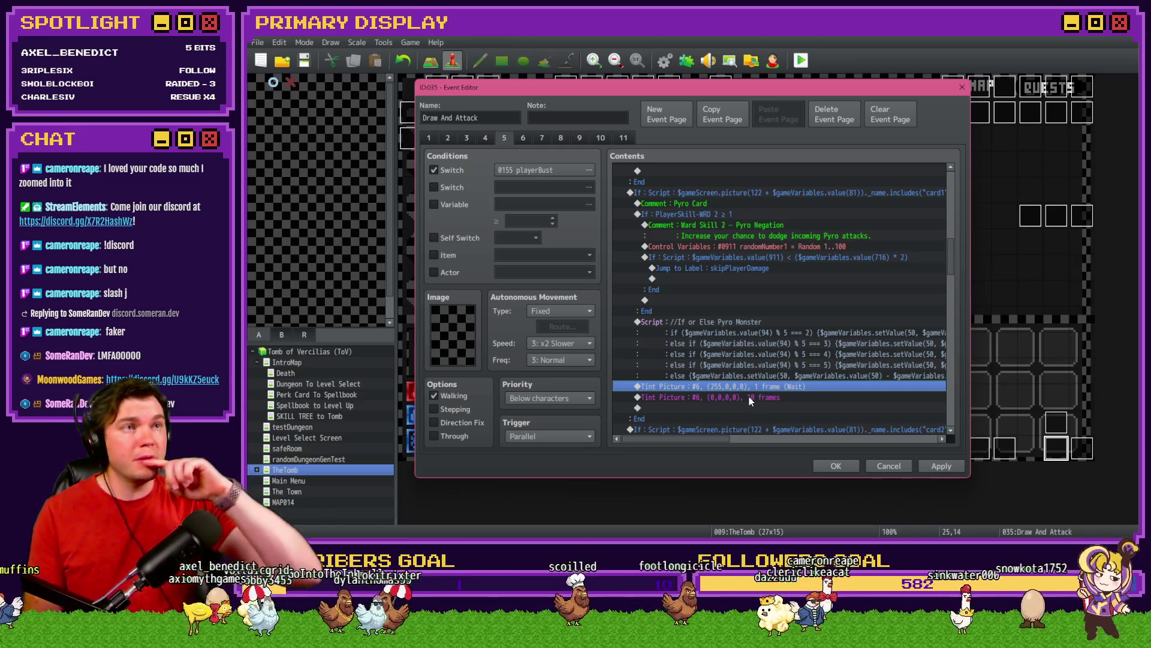
{"action": "left_click", "coordinate": [749, 397], "text": "shift"}
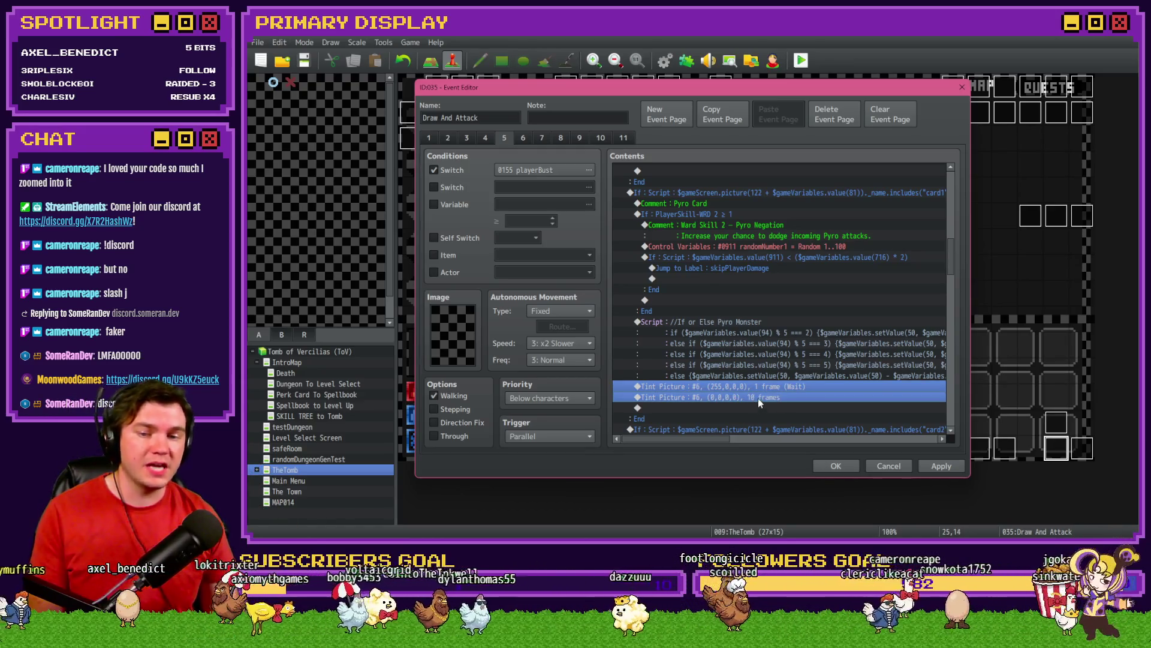
{"action": "scroll", "coordinate": [758, 398], "scroll_direction": "down", "scroll_amount": 8}
{"action": "scroll", "coordinate": [711, 336], "scroll_direction": "down", "scroll_amount": 1}
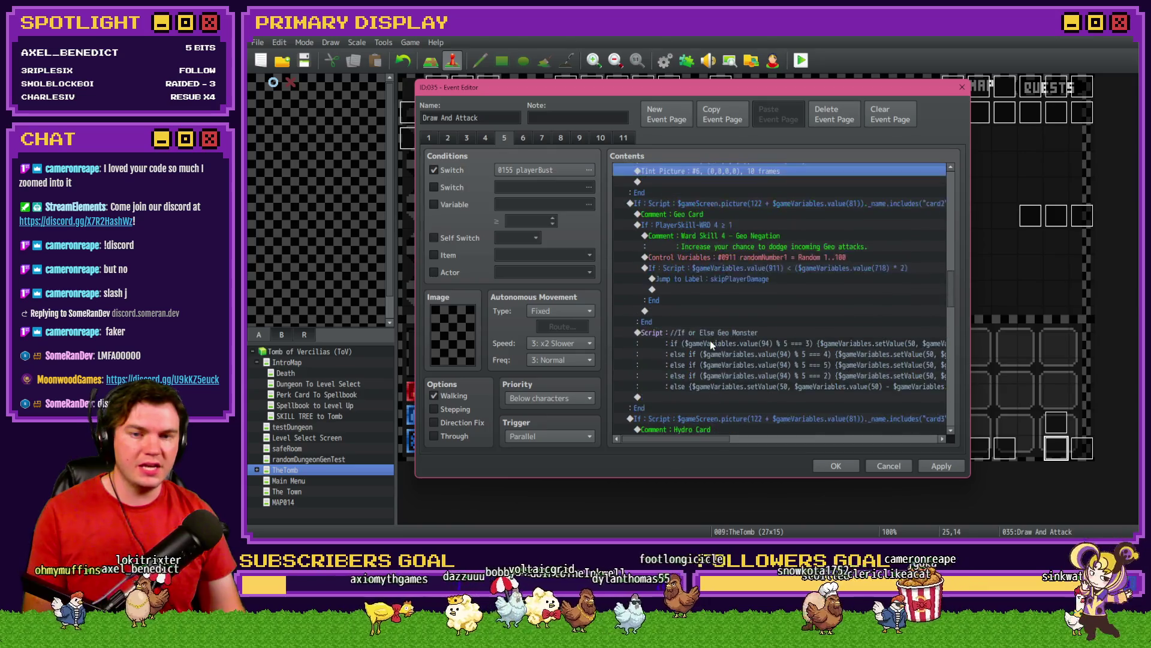
{"action": "left_click", "coordinate": [720, 343]}
{"action": "key", "text": "ctrl+v"}
{"action": "double_click", "coordinate": [724, 345]}
{"action": "mouse_move", "coordinate": [757, 283]}
{"action": "left_mouse_down"}
{"action": "mouse_move", "coordinate": [794, 282]}
{"action": "mouse_move", "coordinate": [755, 267]}
{"action": "left_mouse_up"}
{"action": "left_click", "coordinate": [832, 399]}
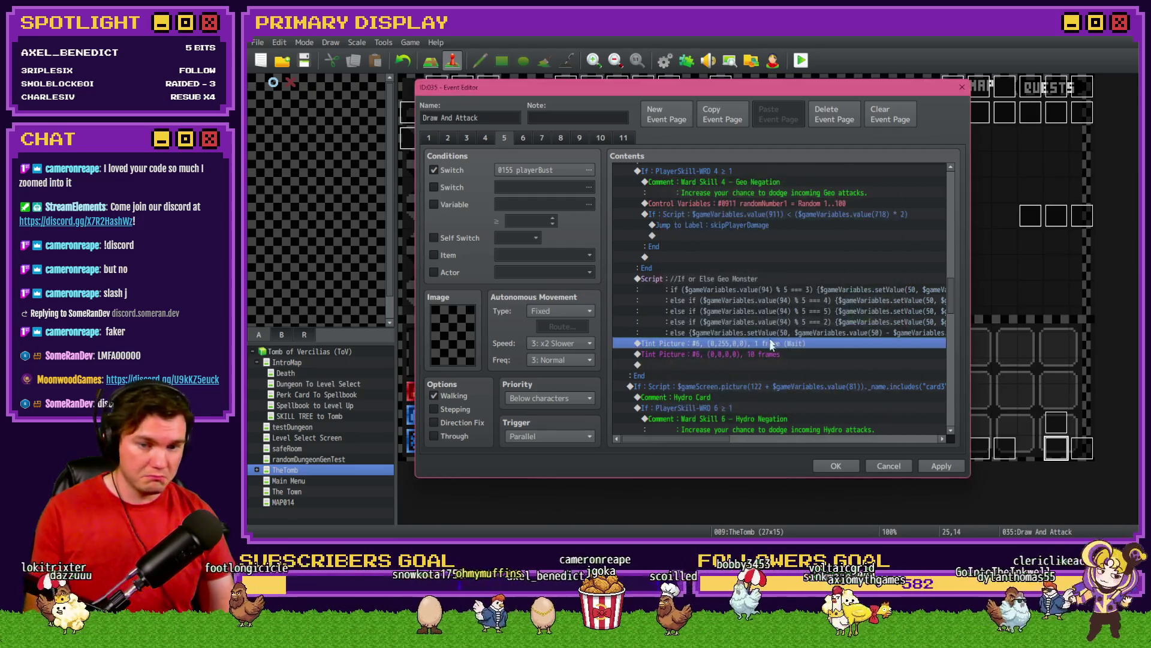
Tint the Hydro flash blue
{"action": "scroll", "coordinate": [733, 333], "scroll_direction": "down", "scroll_amount": 5}
{"action": "scroll", "coordinate": [733, 334], "scroll_direction": "down", "scroll_amount": 3}
{"action": "double_click", "coordinate": [739, 333]}
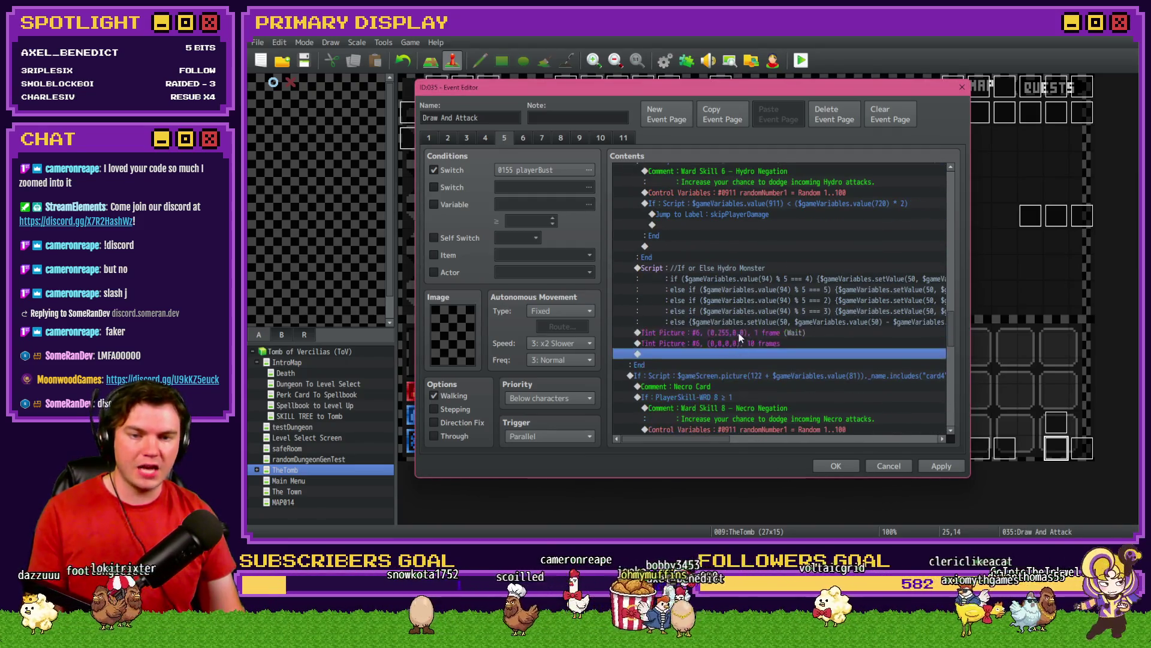
{"action": "mouse_move", "coordinate": [718, 298]}
{"action": "left_mouse_down"}
{"action": "mouse_move", "coordinate": [801, 298]}
{"action": "mouse_move", "coordinate": [757, 283]}
{"action": "left_mouse_up"}
{"action": "left_click", "coordinate": [830, 395]}
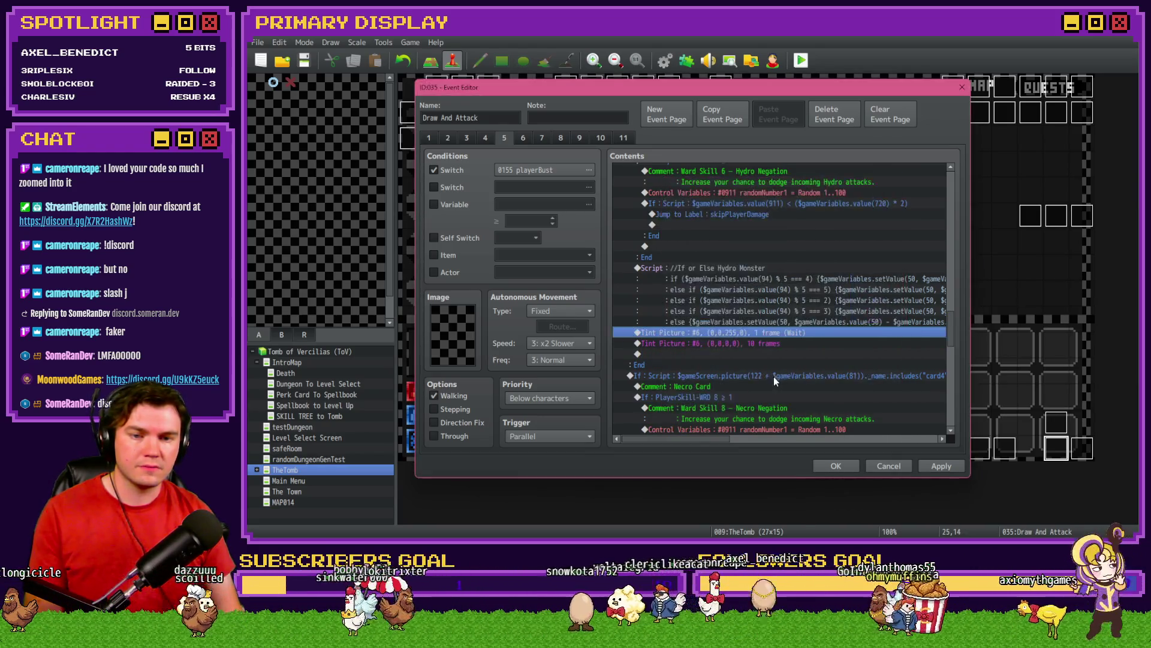
Paste the tint flashes into the Necro section, colouring them Red 68, Green 0, Blue 255
{"action": "scroll", "coordinate": [742, 365], "scroll_direction": "down", "scroll_amount": 7}
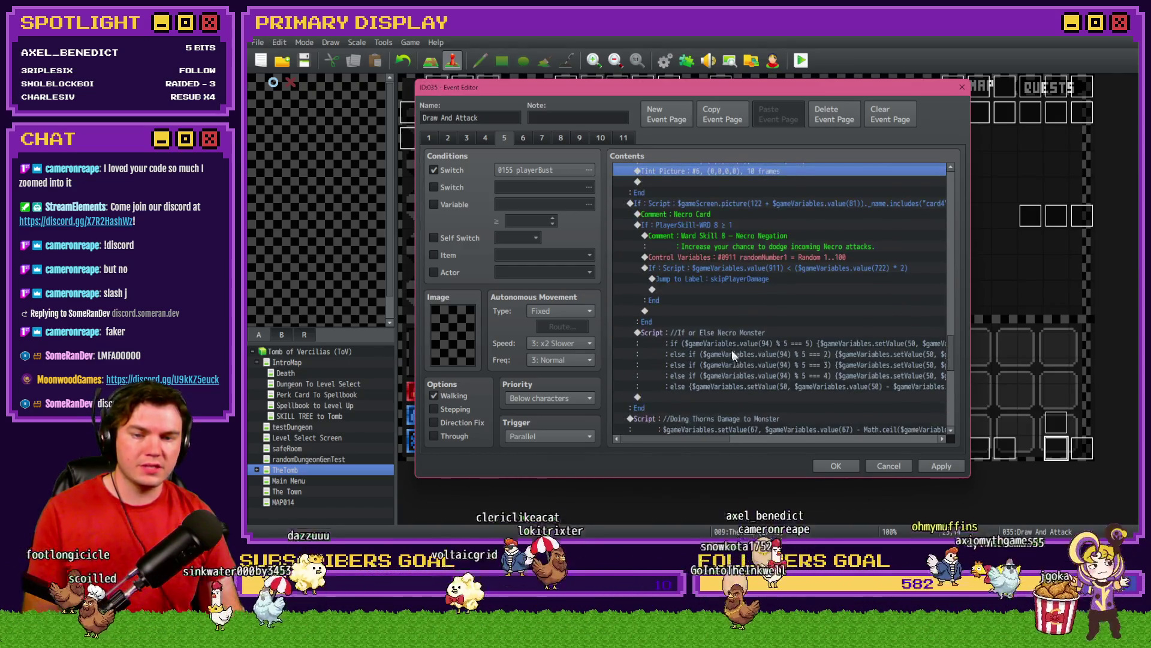
{"action": "left_click", "coordinate": [712, 342]}
{"action": "key", "text": "ctrl+v"}
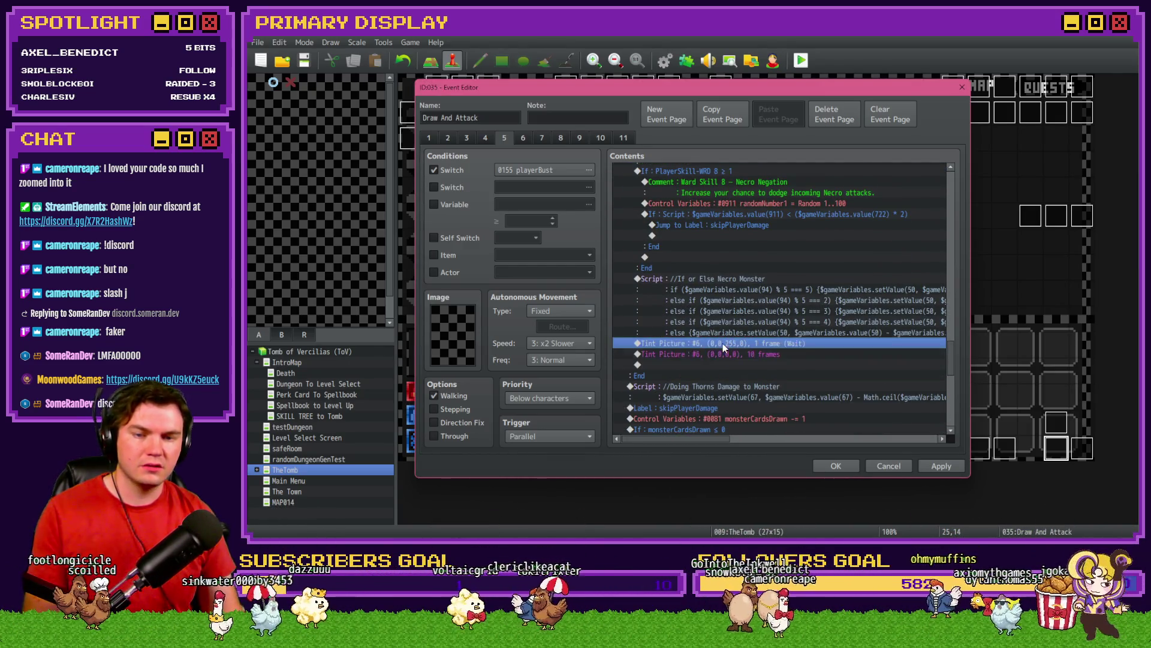
{"action": "double_click", "coordinate": [721, 343]}
{"action": "mouse_move", "coordinate": [757, 282]}
{"action": "left_mouse_down"}
{"action": "mouse_move", "coordinate": [783, 283]}
{"action": "mouse_move", "coordinate": [781, 297]}
{"action": "mouse_move", "coordinate": [795, 298]}
{"action": "mouse_move", "coordinate": [768, 266]}
{"action": "mouse_move", "coordinate": [755, 283]}
{"action": "mouse_move", "coordinate": [770, 270]}
{"action": "left_mouse_up"}
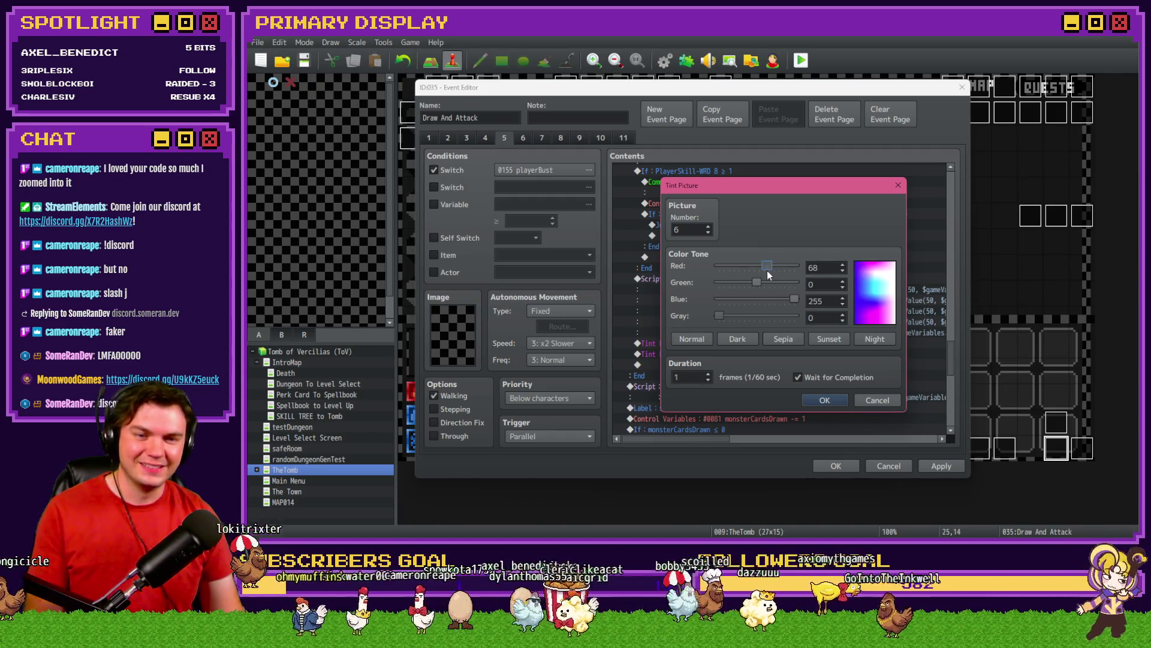
Finish the Necro flash as purple and set another flash tint to pure blue
{"action": "left_click_drag", "start_coordinate": [768, 271], "coordinate": [769, 272]}
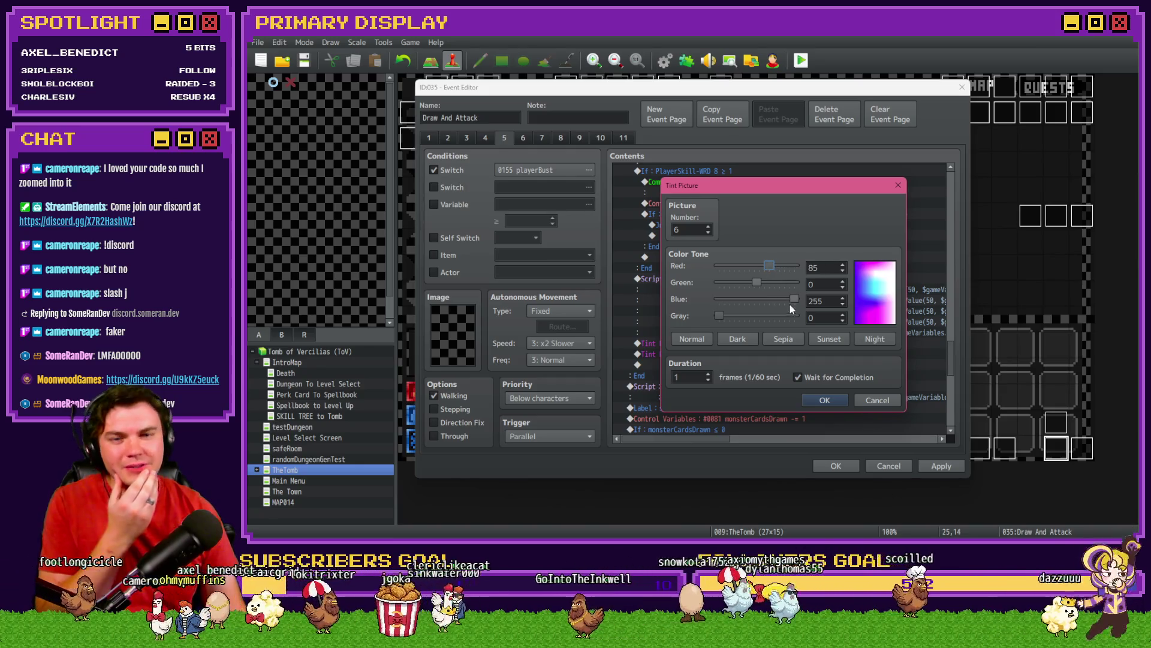
{"action": "mouse_move", "coordinate": [756, 283]}
{"action": "left_mouse_down"}
{"action": "mouse_move", "coordinate": [719, 283]}
{"action": "mouse_move", "coordinate": [765, 271]}
{"action": "left_mouse_up"}
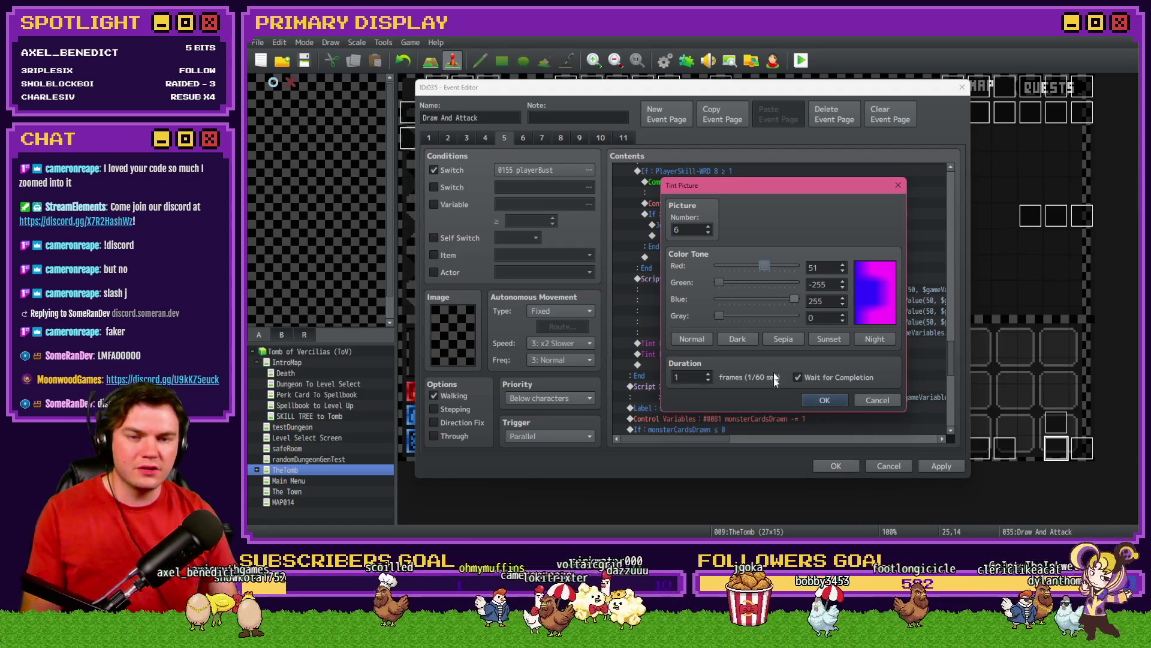
{"action": "left_click", "coordinate": [810, 399]}
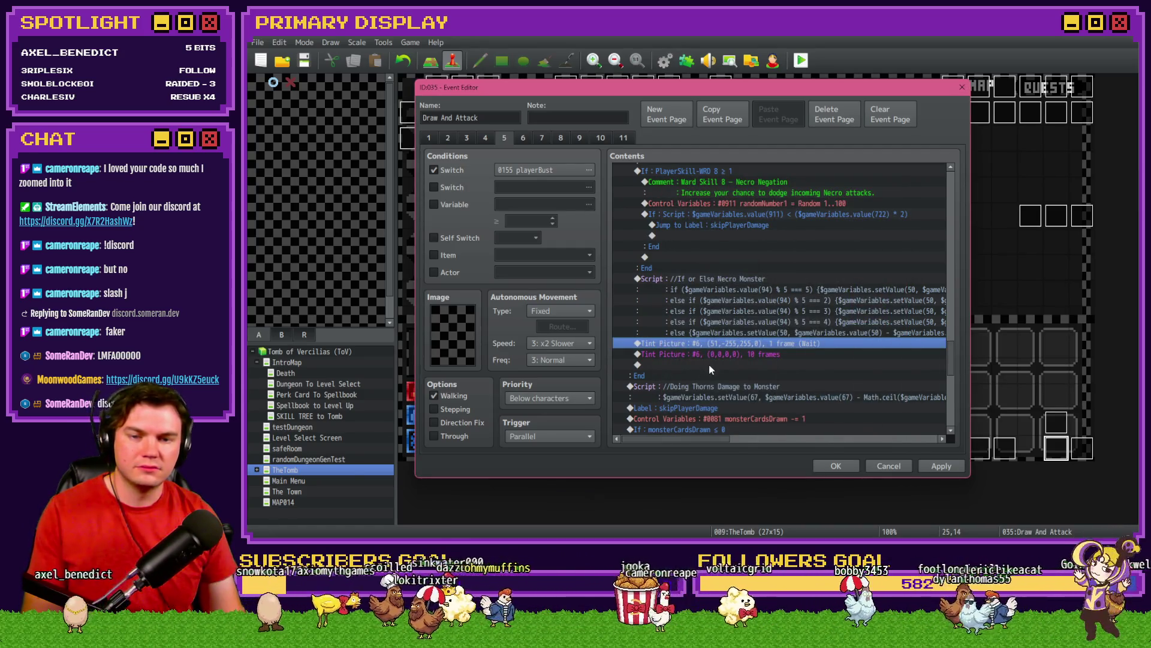
{"action": "scroll", "coordinate": [710, 367], "scroll_direction": "down", "scroll_amount": 2}
{"action": "double_click", "coordinate": [754, 286]}
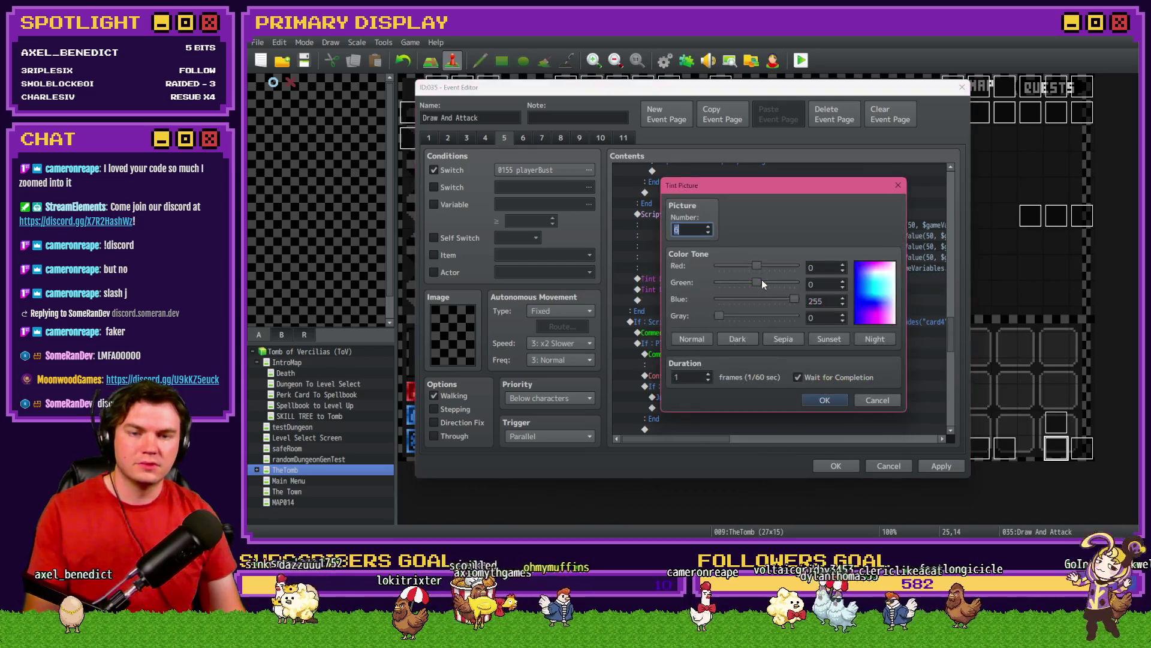
{"action": "mouse_move", "coordinate": [757, 282]}
{"action": "left_mouse_down"}
{"action": "mouse_move", "coordinate": [719, 282]}
{"action": "mouse_move", "coordinate": [719, 265]}
{"action": "left_mouse_up"}
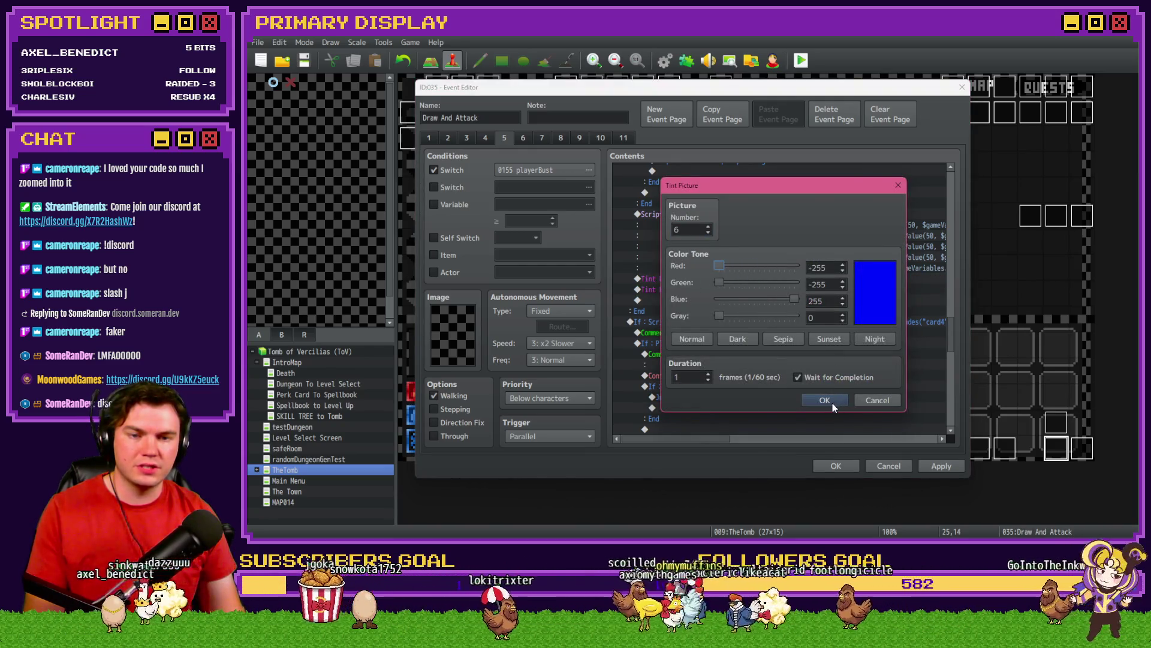
{"action": "left_click", "coordinate": [833, 403]}
Make the Geo flash a pure green, then darken the green
{"action": "scroll", "coordinate": [755, 367], "scroll_direction": "up", "scroll_amount": 2}
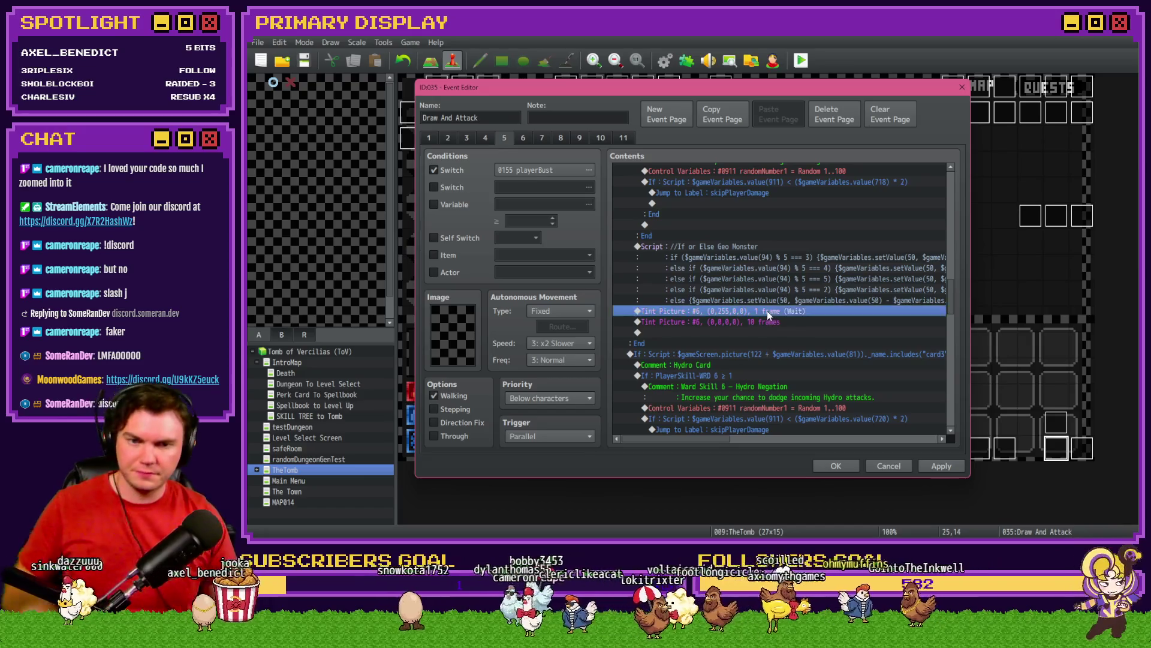
{"action": "double_click", "coordinate": [768, 310]}
{"action": "mouse_move", "coordinate": [756, 298]}
{"action": "left_mouse_down"}
{"action": "mouse_move", "coordinate": [719, 299]}
{"action": "mouse_move", "coordinate": [718, 265]}
{"action": "left_mouse_up"}
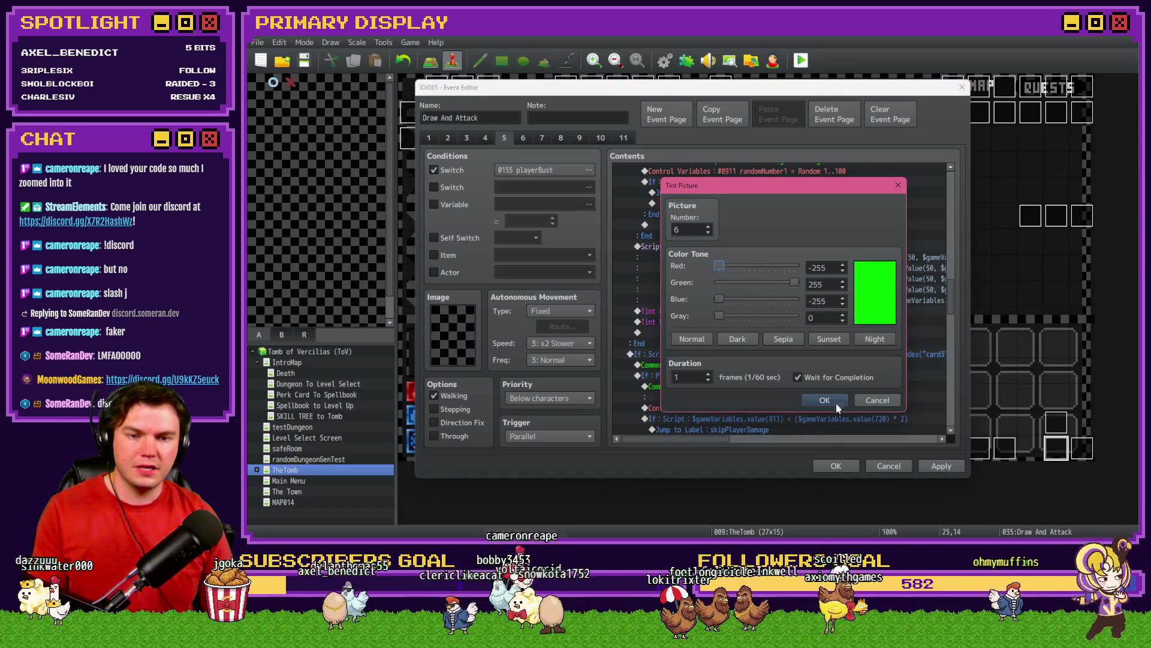
{"action": "left_click", "coordinate": [836, 403]}
{"action": "double_click", "coordinate": [767, 311]}
{"action": "left_click_drag", "start_coordinate": [796, 282], "coordinate": [775, 285]}
{"action": "left_click", "coordinate": [825, 400]}
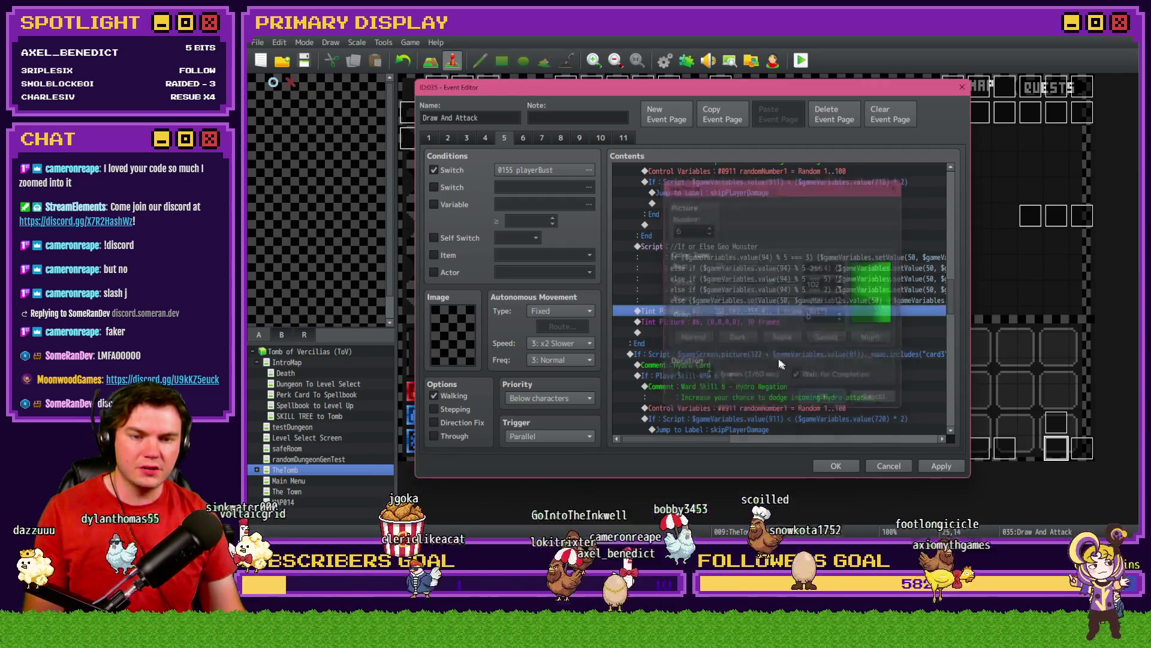
Dim the blue of the Hydro flash tint
{"action": "scroll", "coordinate": [786, 314], "scroll_direction": "up", "scroll_amount": 6}
{"action": "scroll", "coordinate": [787, 314], "scroll_direction": "down", "scroll_amount": 2}
{"action": "double_click", "coordinate": [785, 322]}
{"action": "left_click_drag", "start_coordinate": [797, 298], "coordinate": [778, 301]}
{"action": "left_click", "coordinate": [825, 400]}
{"action": "scroll", "coordinate": [721, 362], "scroll_direction": "down", "scroll_amount": 8}
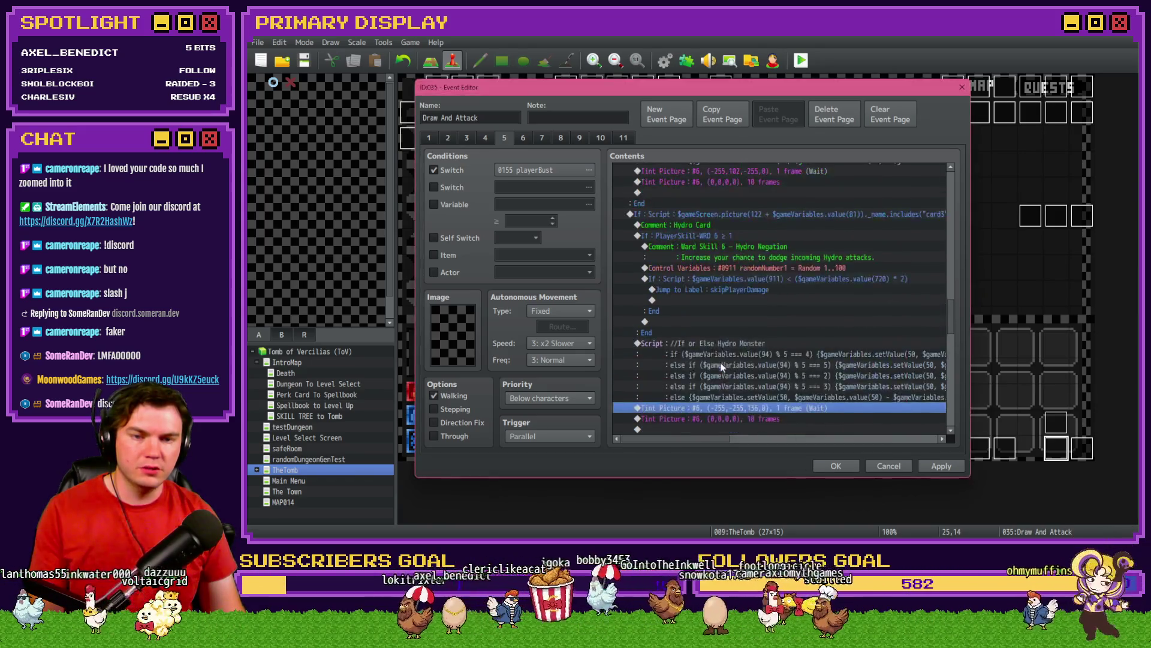
Set the Pyro flash to deep red (102, -255, -255, 0) and apply the event changes
{"action": "double_click", "coordinate": [757, 246]}
{"action": "mouse_move", "coordinate": [757, 283]}
{"action": "left_mouse_down"}
{"action": "mouse_move", "coordinate": [719, 283]}
{"action": "mouse_move", "coordinate": [718, 300]}
{"action": "left_mouse_up"}
{"action": "mouse_move", "coordinate": [792, 266]}
{"action": "left_mouse_down"}
{"action": "mouse_move", "coordinate": [757, 266]}
{"action": "mouse_move", "coordinate": [772, 265]}
{"action": "left_mouse_up"}
{"action": "left_click", "coordinate": [839, 404]}
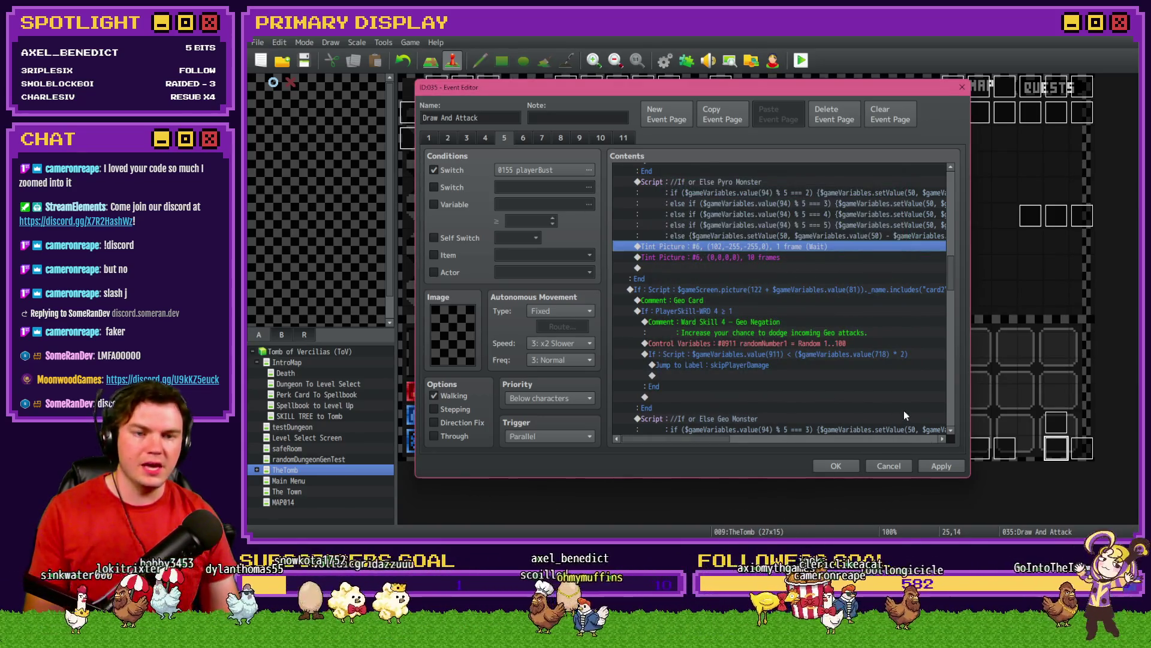
{"action": "scroll", "coordinate": [904, 413], "scroll_direction": "down", "scroll_amount": 10}
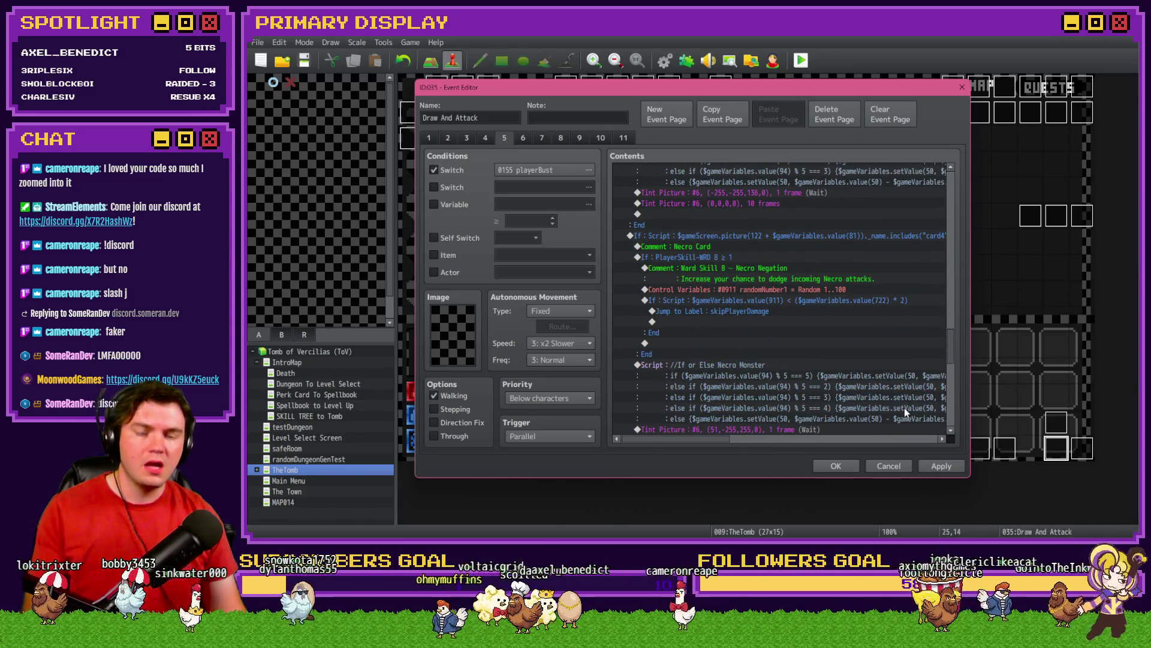
{"action": "scroll", "coordinate": [904, 407], "scroll_direction": "down", "scroll_amount": 3}
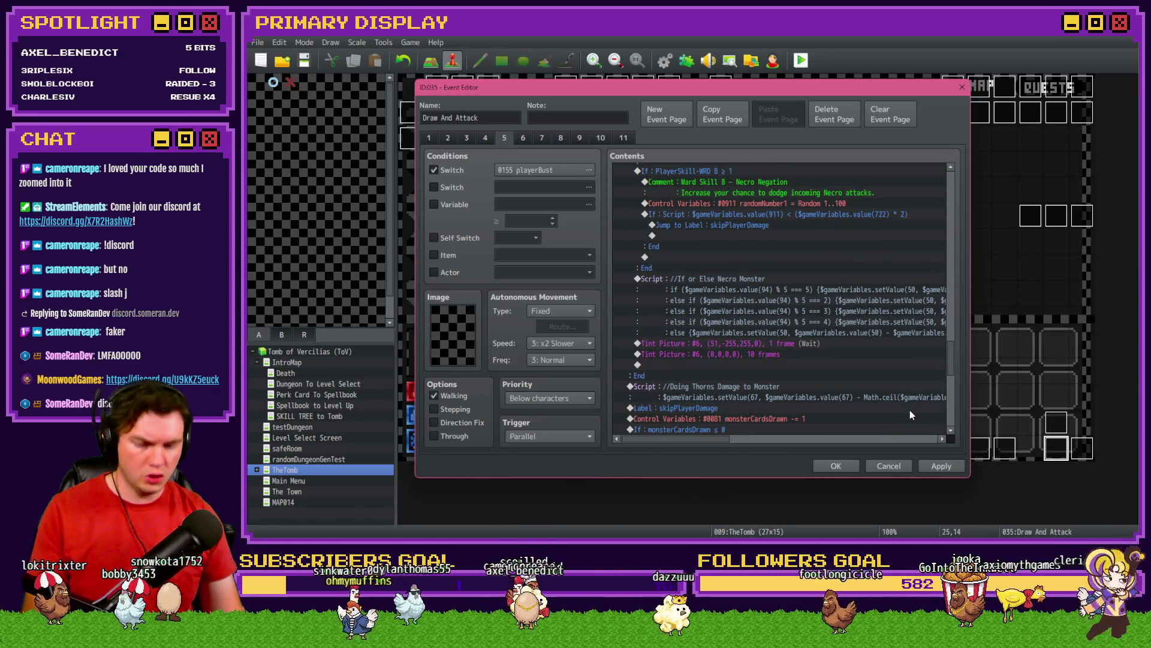
{"action": "left_click", "coordinate": [941, 465]}
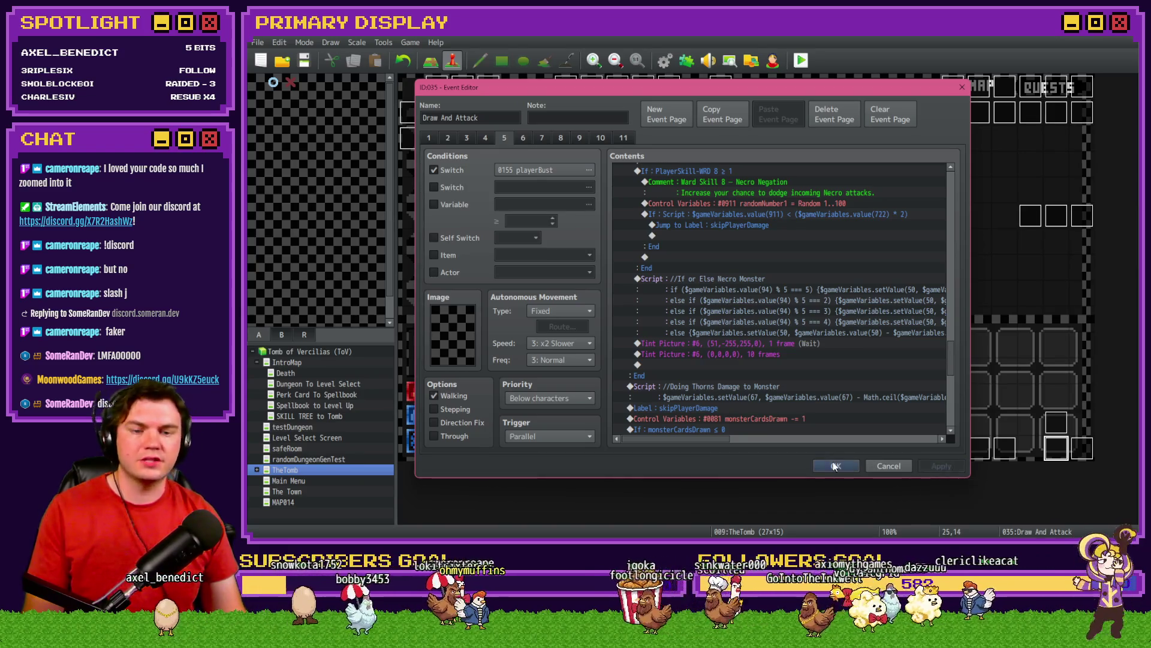
{"action": "left_click", "coordinate": [833, 465]}
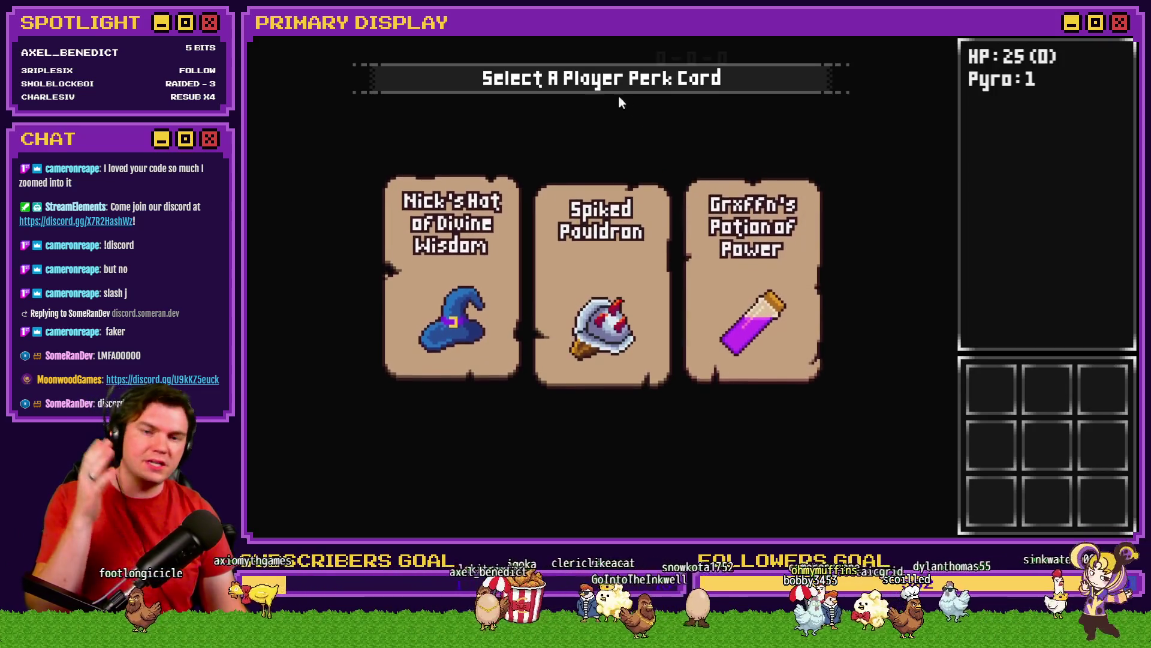
Take the potion perk card and raise variable 0050 playerHP to 200 in the debug menu
{"action": "left_click", "coordinate": [753, 220]}
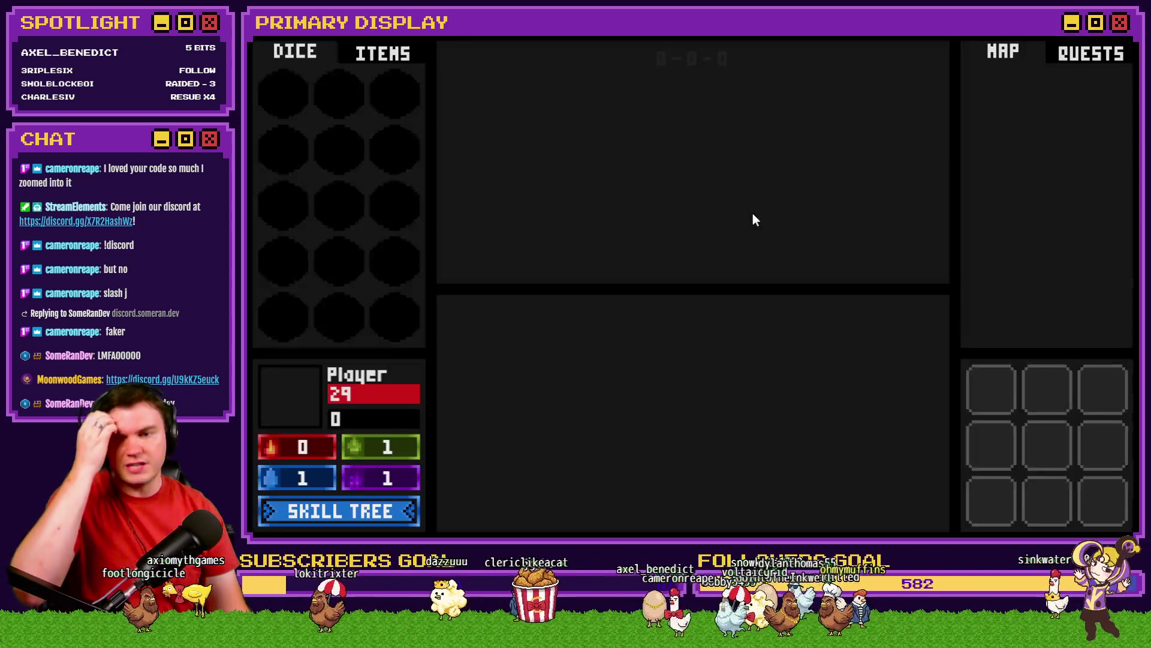
{"action": "key", "text": "F9"}
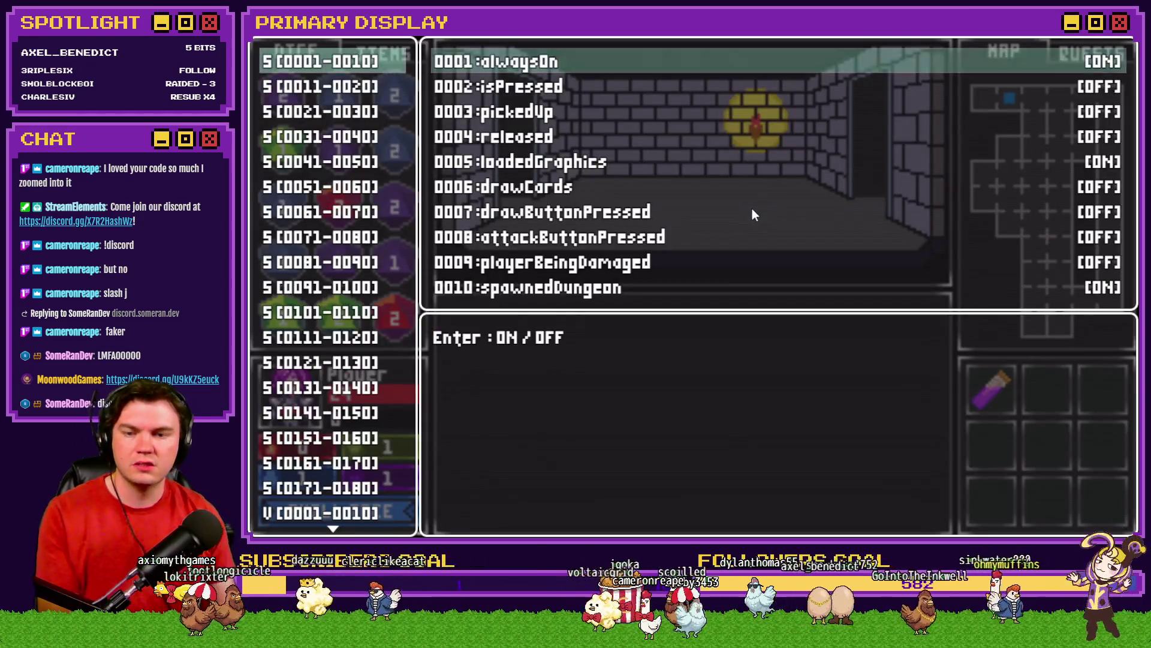
{"action": "key", "text": "Down"}
{"action": "mouse_move", "coordinate": [366, 506]}
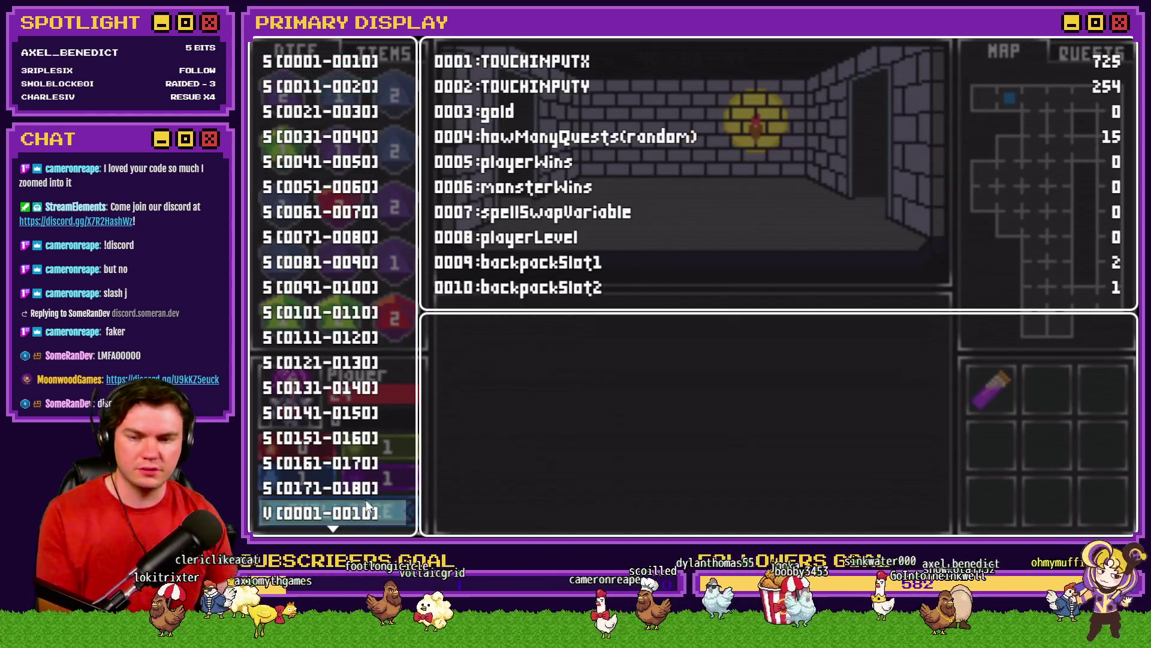
{"action": "key", "text": "Down"}
{"action": "key", "text": "Down"}
{"action": "key", "text": "Down"}
{"action": "key", "text": "Down"}
{"action": "key", "text": "Return"}
{"action": "key", "text": "Up"}
{"action": "key", "text": "Page_Down"}
{"action": "key", "text": "Page_Down"}
{"action": "key", "text": "Page_Down"}
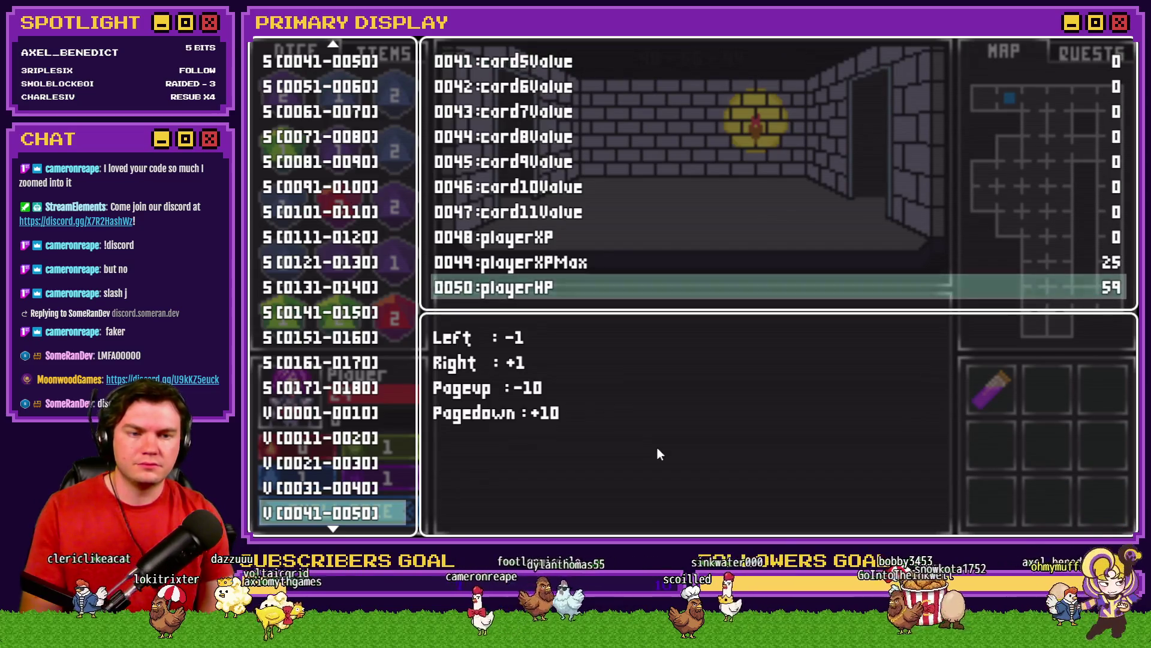
{"action": "key", "text": "Page_Down"}
{"action": "key", "text": "Page_Down"}
{"action": "key", "text": "Page_Down"}
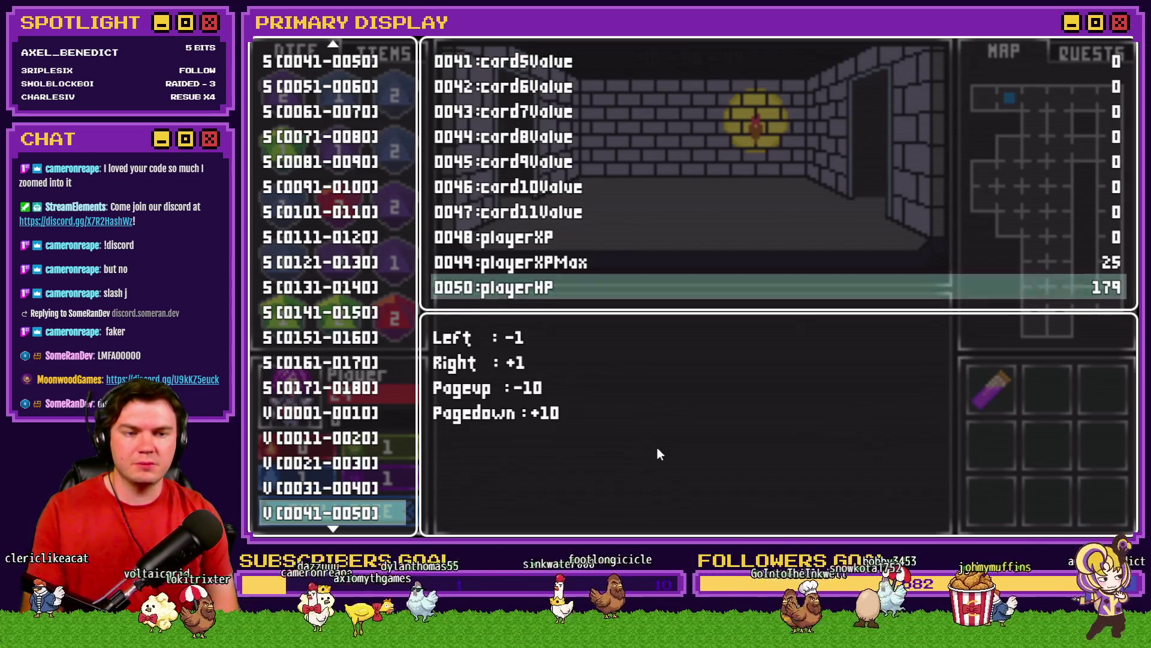
{"action": "key", "text": "Page_Down"}
{"action": "key", "text": "Page_Down"}
{"action": "key", "text": "Escape"}
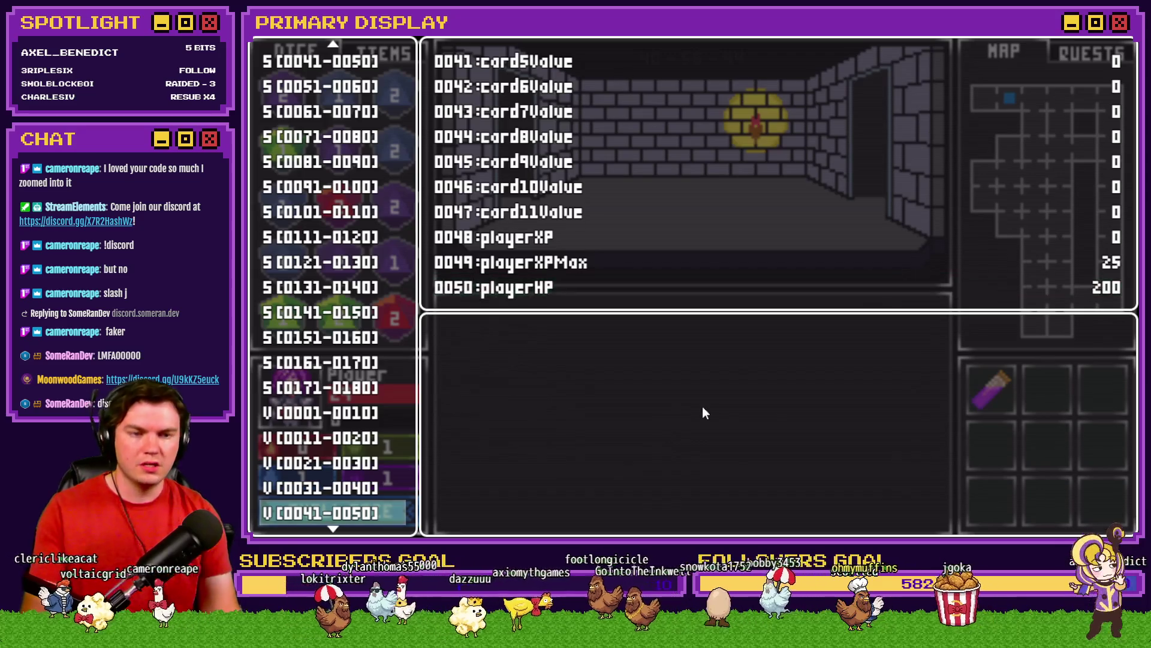
Browse to the monster variables group, then close the debug menu to resume play
{"action": "key", "text": "Down"}
{"action": "key", "text": "Down"}
{"action": "key", "text": "Down"}
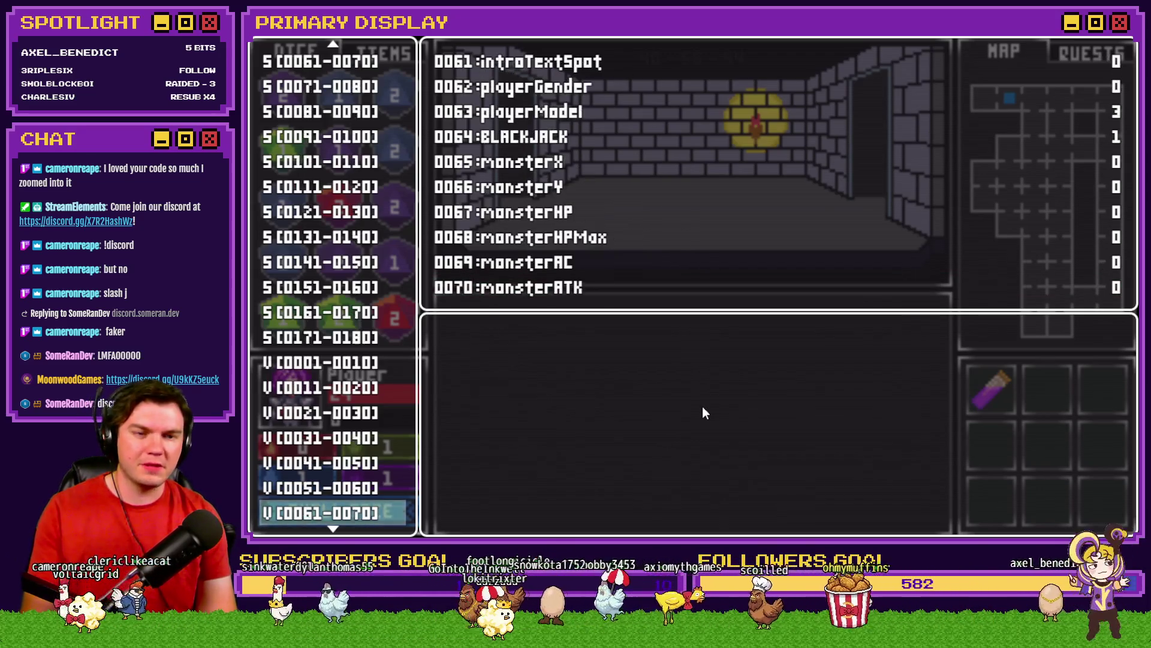
{"action": "key", "text": "Return"}
{"action": "key", "text": "Escape"}
{"action": "key", "text": "Up"}
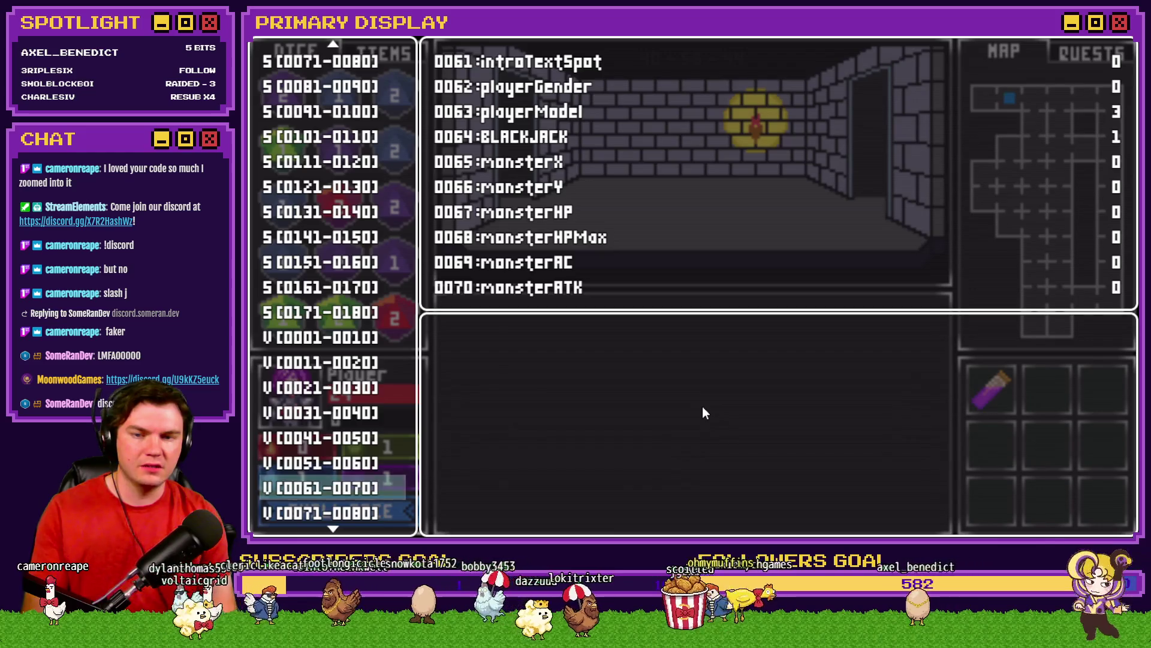
{"action": "key", "text": "Escape"}
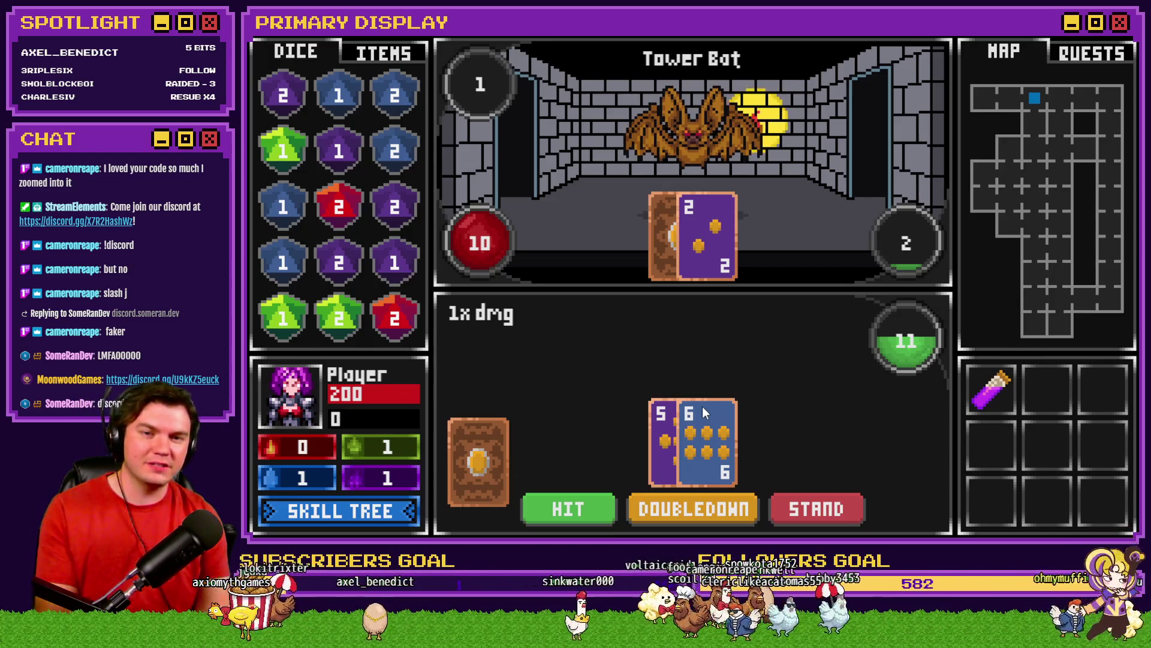
Lower variable 0070 monsterATK to 9 via the debug menu, then open the skill tree
{"action": "key", "text": "Up"}
{"action": "key", "text": "Page_Down"}
{"action": "key", "text": "Left"}
{"action": "key", "text": "Escape"}
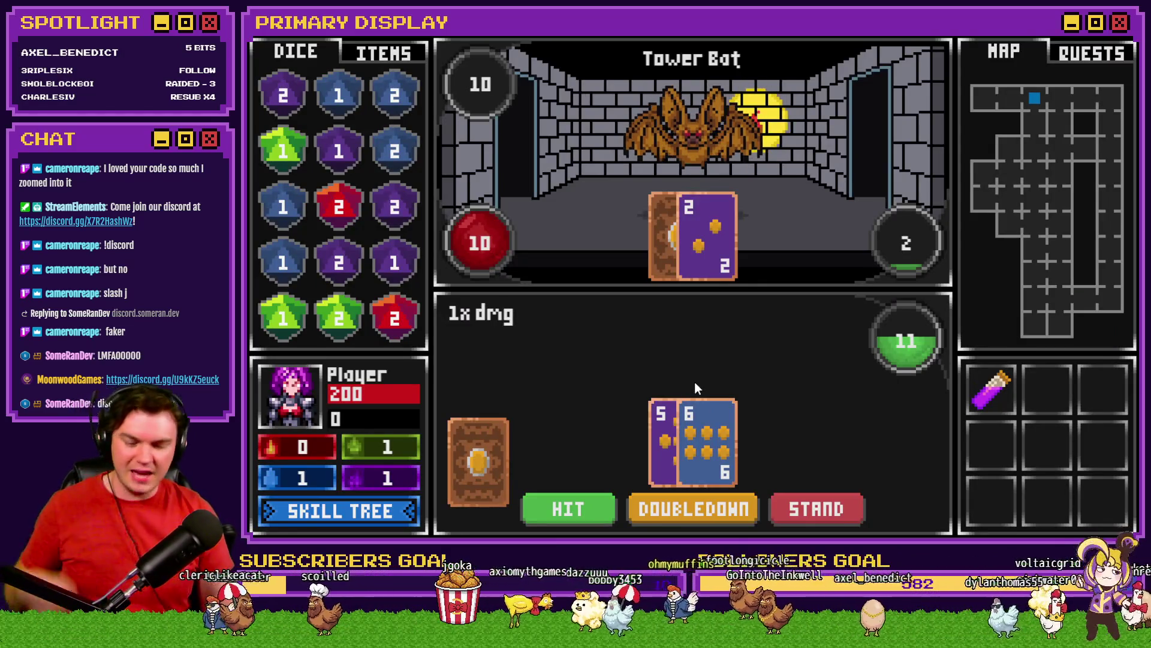
{"action": "key", "text": "F9"}
{"action": "key", "text": "Return"}
{"action": "key", "text": "Up"}
{"action": "key", "text": "Left"}
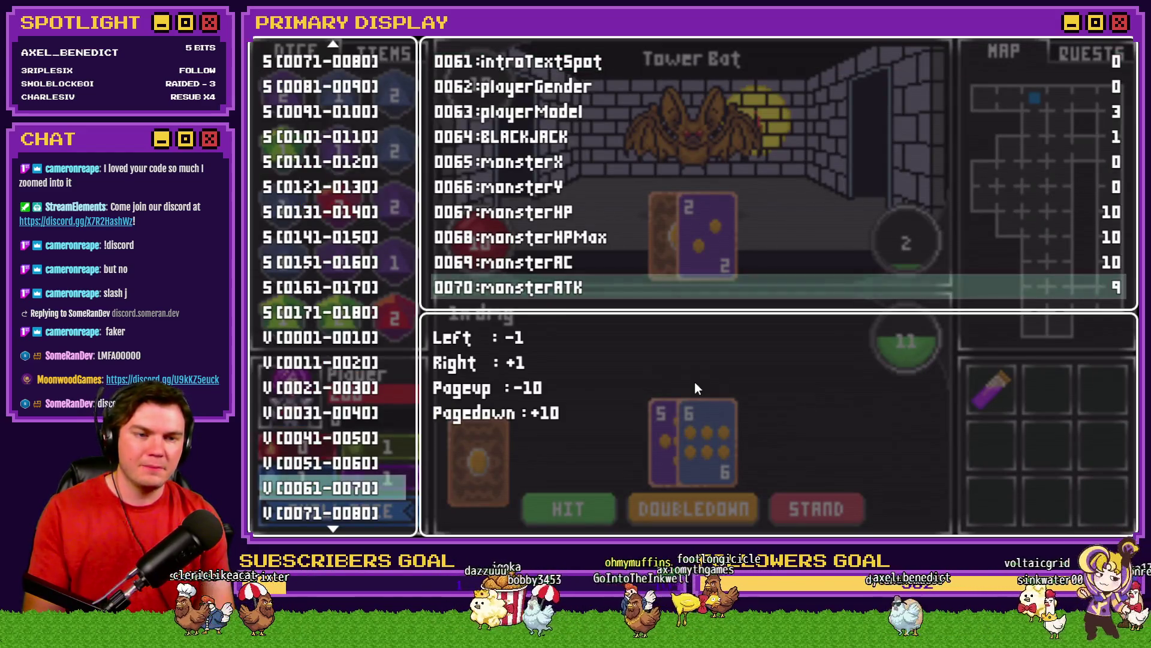
{"action": "key", "text": "Escape"}
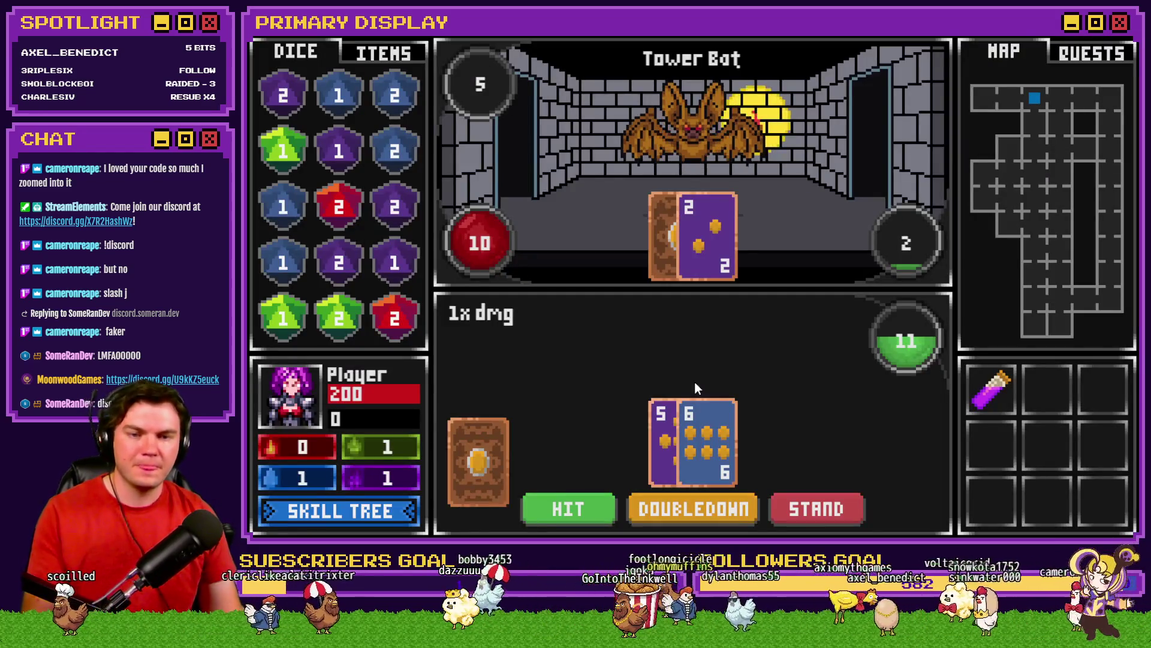
{"action": "left_click", "coordinate": [399, 511]}
{"action": "mouse_move", "coordinate": [745, 397]}
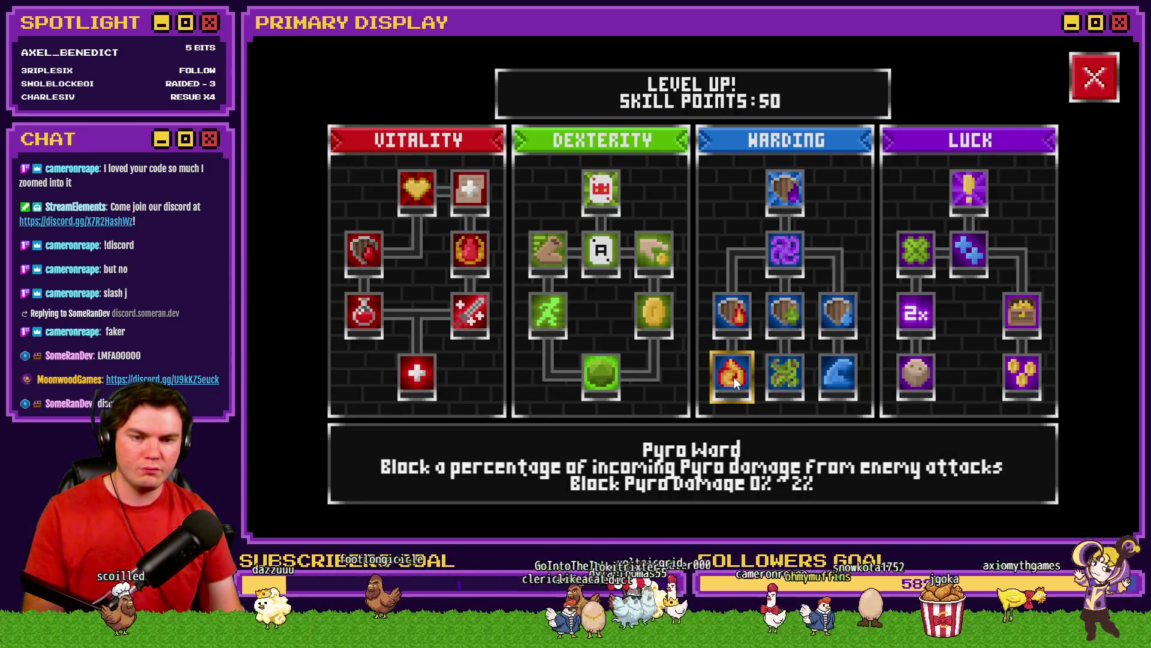
Buy Pyro Ward and the lower Warding skills, raising Pyro Negation to 20%
{"action": "left_click", "coordinate": [736, 384]}
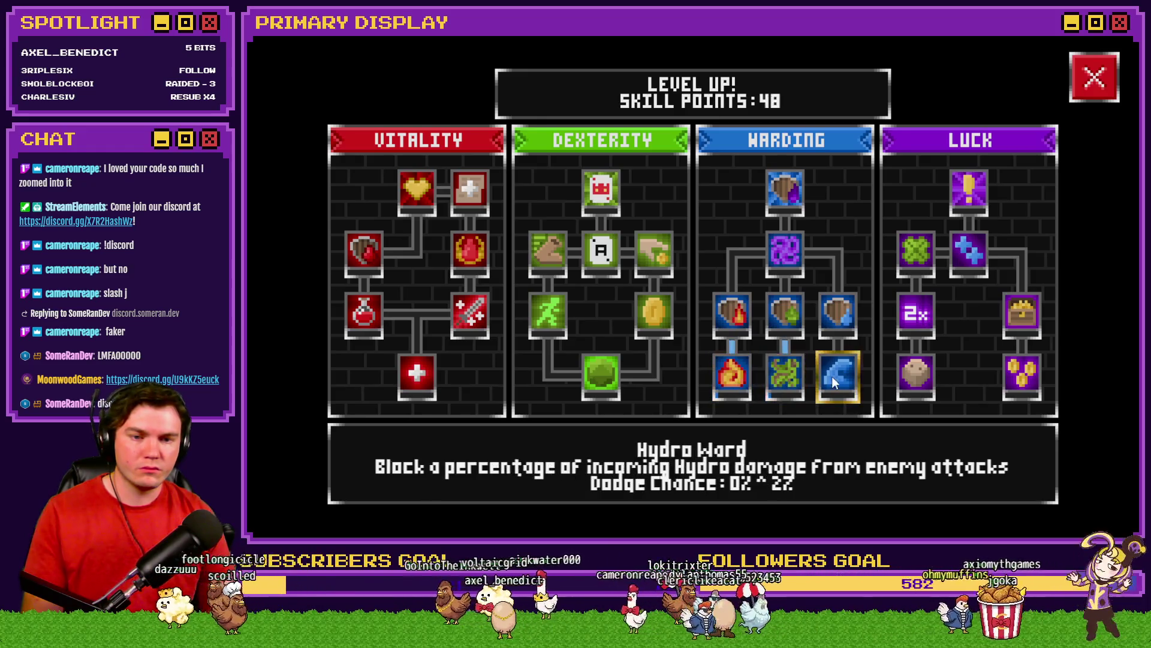
{"action": "left_click", "coordinate": [832, 376]}
{"action": "left_click", "coordinate": [746, 319]}
{"action": "left_click", "coordinate": [748, 317]}
{"action": "left_click", "coordinate": [750, 316]}
Raise Geo Negation through several levels in the Warding tree
{"action": "left_click", "coordinate": [755, 314]}
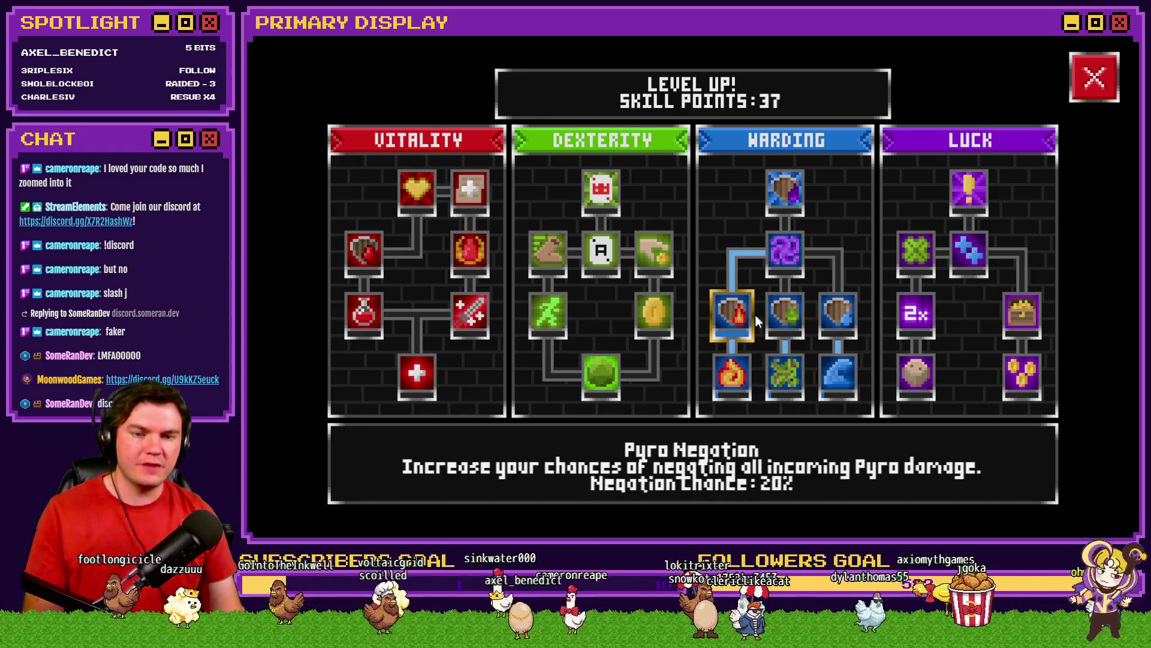
{"action": "left_click", "coordinate": [791, 314]}
{"action": "left_click", "coordinate": [792, 314]}
{"action": "left_click", "coordinate": [792, 314]}
{"action": "left_click", "coordinate": [790, 314]}
{"action": "left_click", "coordinate": [789, 314]}
{"action": "left_click", "coordinate": [788, 314]}
Raise Hydro Negation through several levels
{"action": "left_click", "coordinate": [835, 319]}
{"action": "left_click", "coordinate": [835, 319]}
{"action": "left_click", "coordinate": [833, 318]}
{"action": "left_click", "coordinate": [834, 319]}
{"action": "left_click", "coordinate": [834, 318]}
{"action": "left_click", "coordinate": [839, 318]}
{"action": "left_click", "coordinate": [837, 313]}
Buy Necro Ward, raise Necro Negation, buy Hand of Chance, and return to battle
{"action": "left_click", "coordinate": [784, 251]}
{"action": "left_click", "coordinate": [790, 192]}
{"action": "left_click", "coordinate": [793, 192]}
{"action": "left_click", "coordinate": [793, 192]}
{"action": "left_click", "coordinate": [793, 191]}
{"action": "left_click", "coordinate": [793, 192]}
{"action": "left_click", "coordinate": [792, 192]}
{"action": "left_click", "coordinate": [793, 192]}
{"action": "left_click", "coordinate": [793, 192]}
{"action": "left_click", "coordinate": [792, 192]}
{"action": "left_click", "coordinate": [969, 190]}
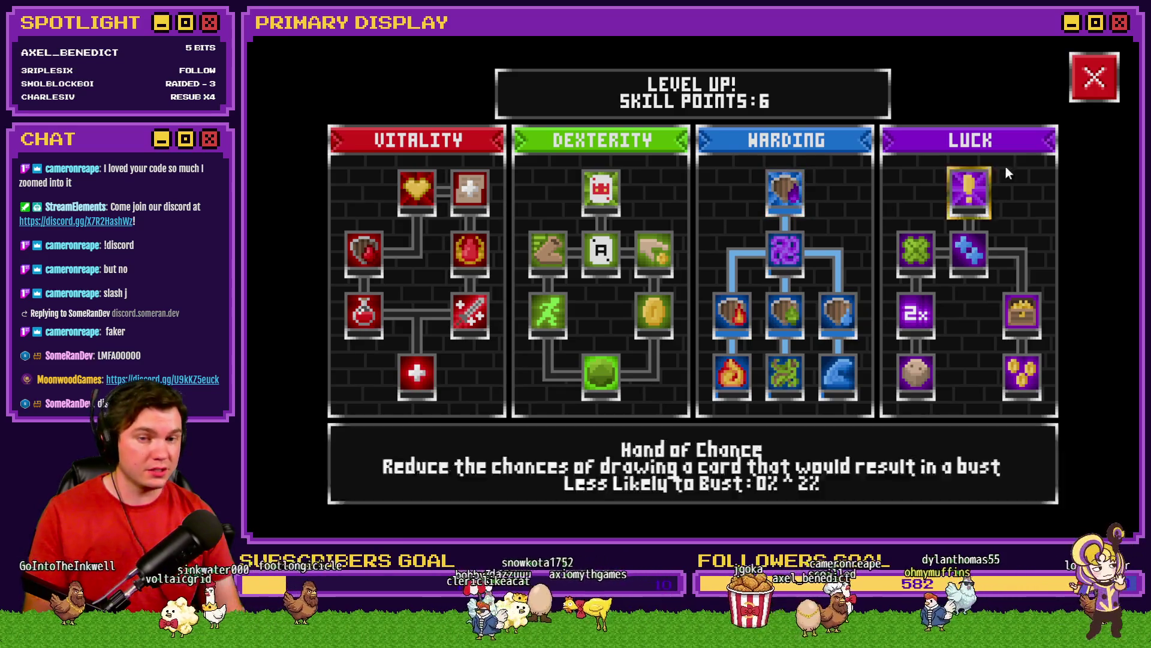
{"action": "left_click", "coordinate": [1091, 81]}
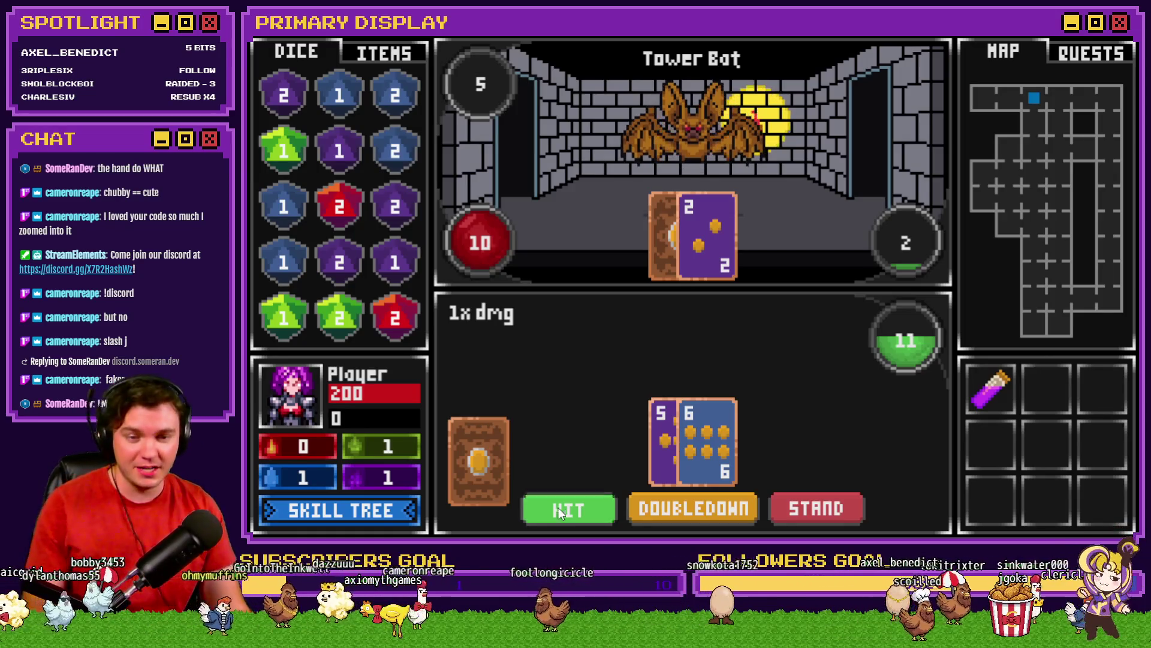
Hit twice against the Tower Bat, drawing an 8 and a 5 to bust at 24
{"action": "left_click", "coordinate": [560, 508]}
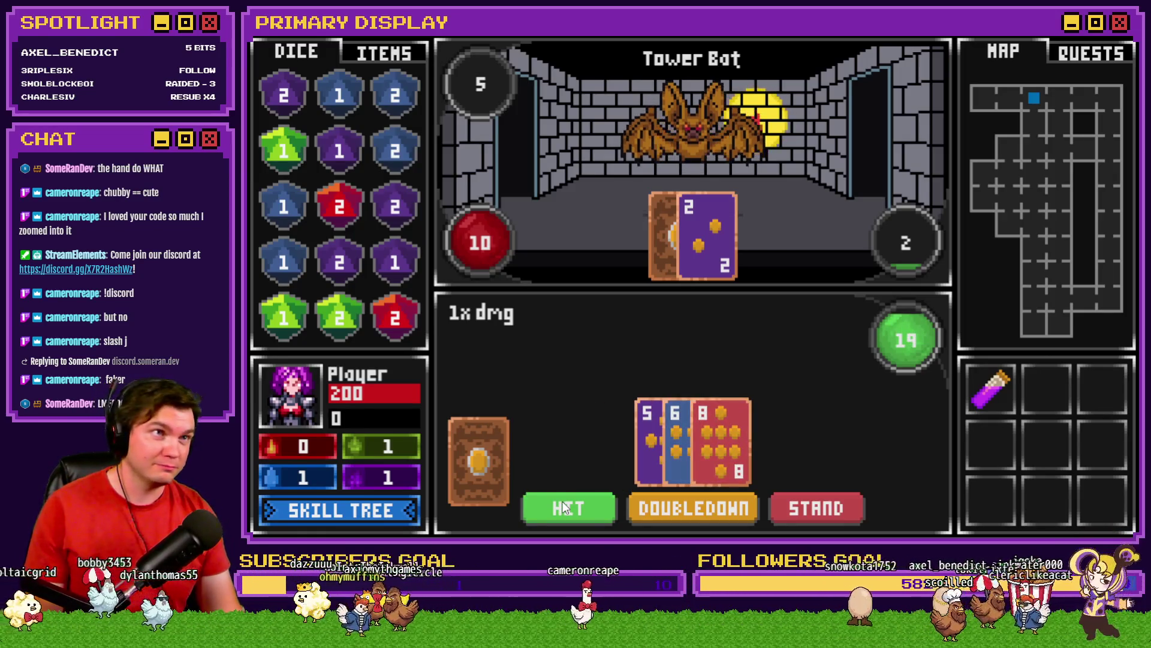
{"action": "left_click", "coordinate": [565, 506]}
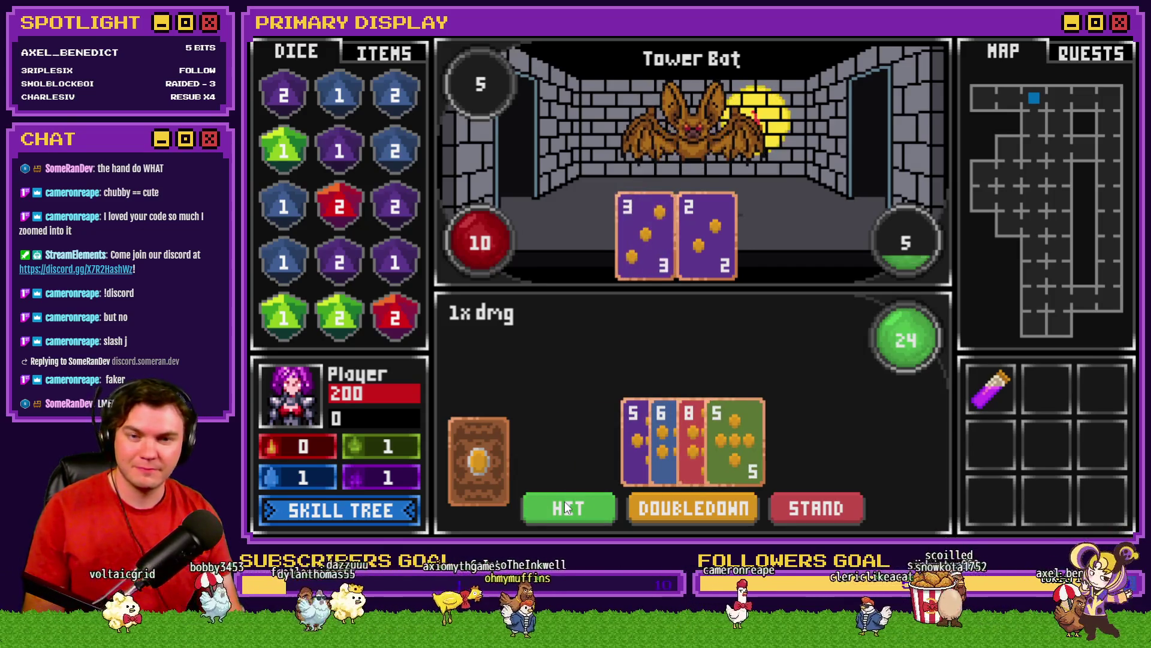
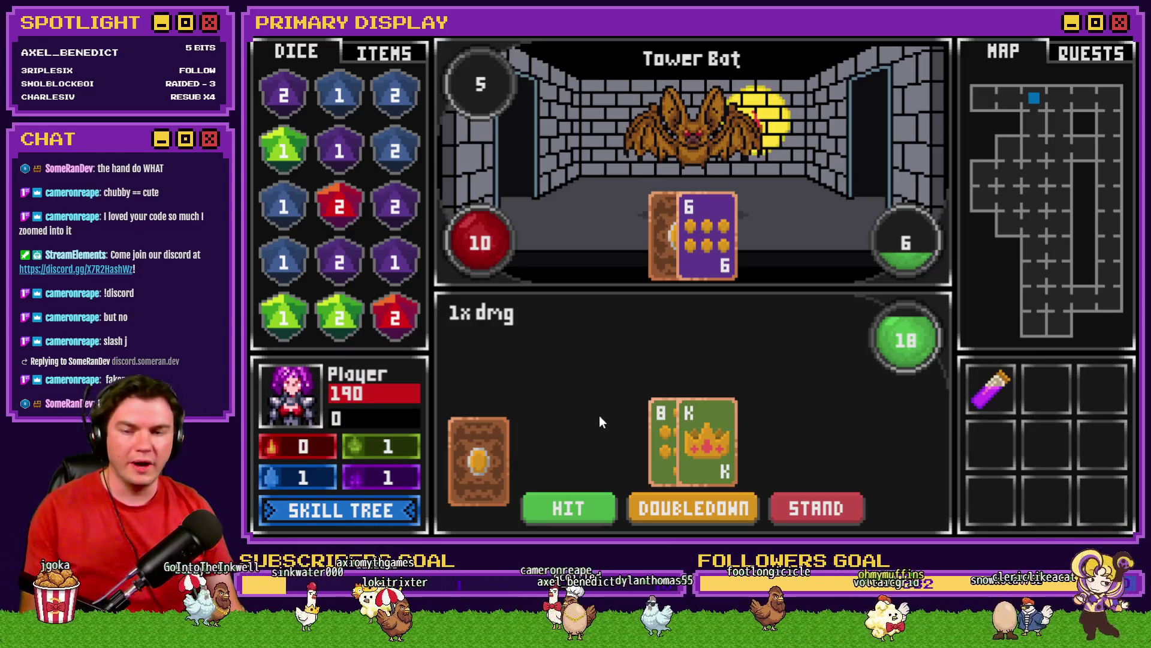
Hit through the first hands against the Tower Bat, reaching 21 then busting, then hit on King-9
{"action": "left_click", "coordinate": [585, 512]}
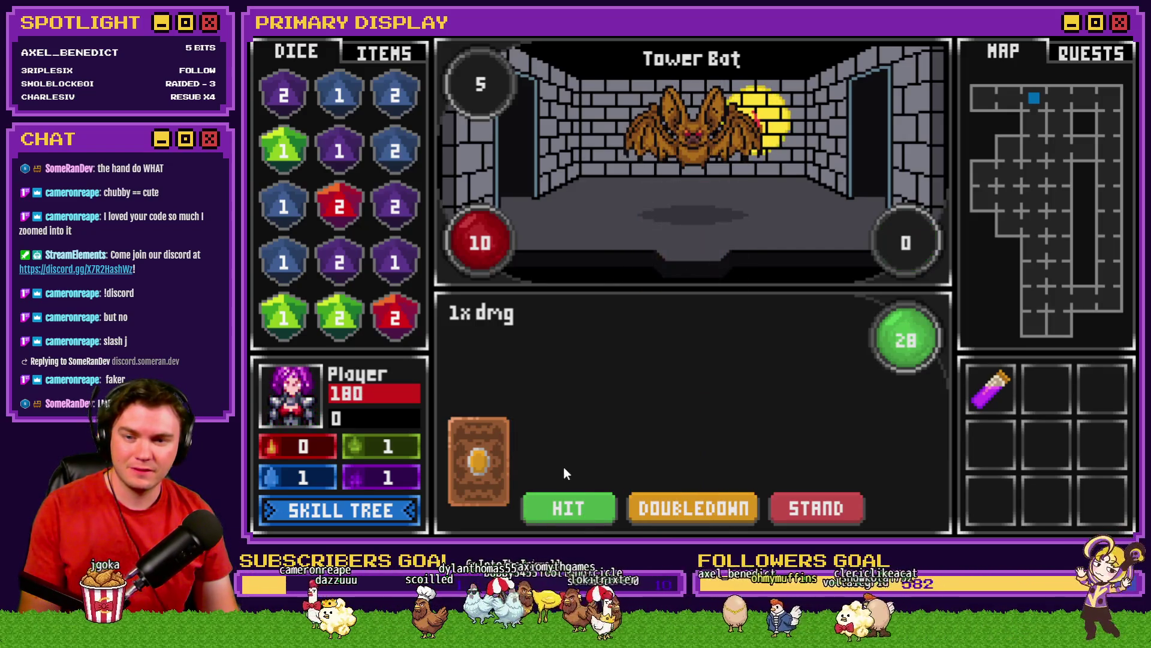
{"action": "left_click", "coordinate": [572, 508]}
{"action": "left_click", "coordinate": [572, 508]}
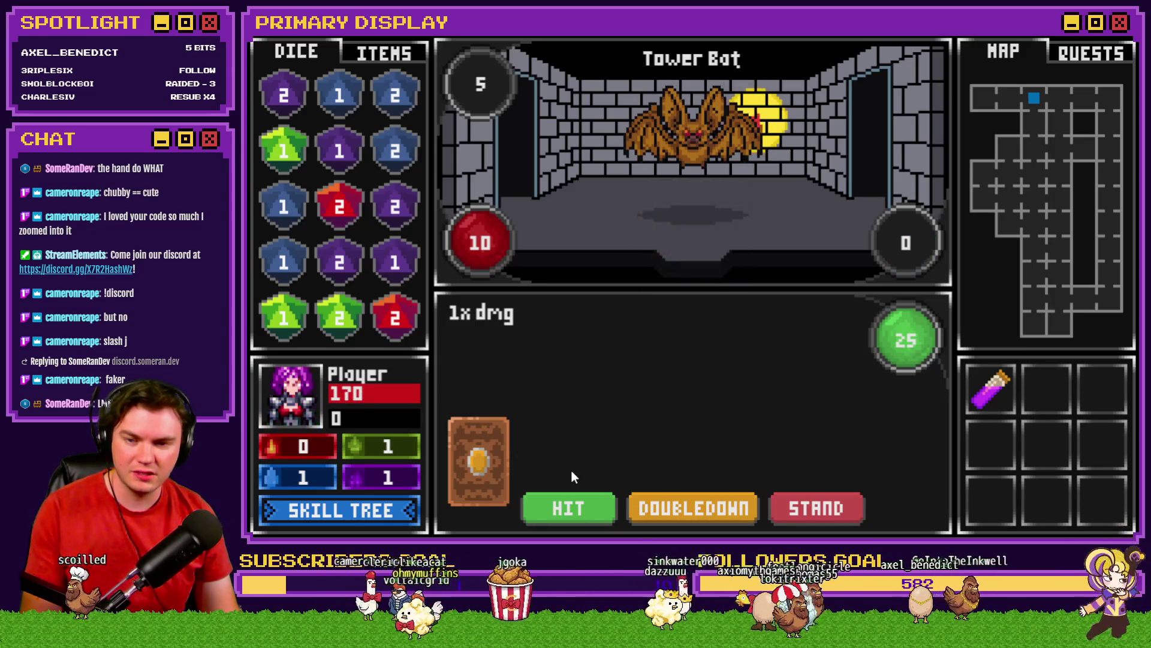
{"action": "left_click", "coordinate": [576, 508]}
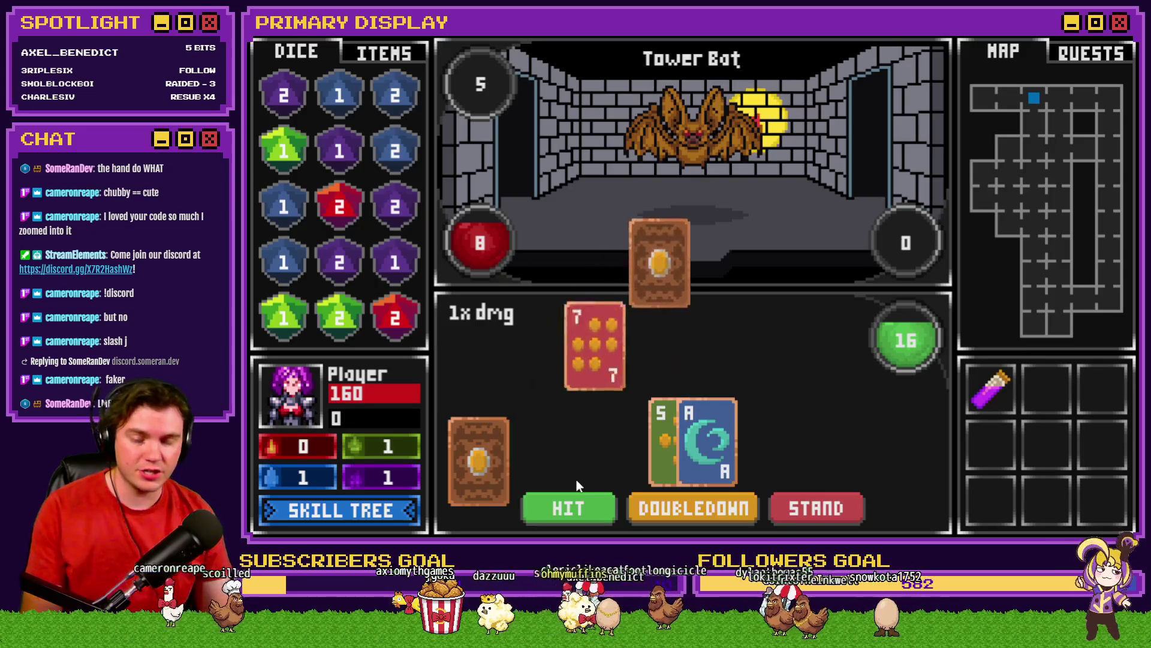
Hit on the 5-Ace and 6-2 hands, busting at 22 each time, then draw a Jack
{"action": "left_click", "coordinate": [583, 508]}
{"action": "left_click", "coordinate": [583, 508]}
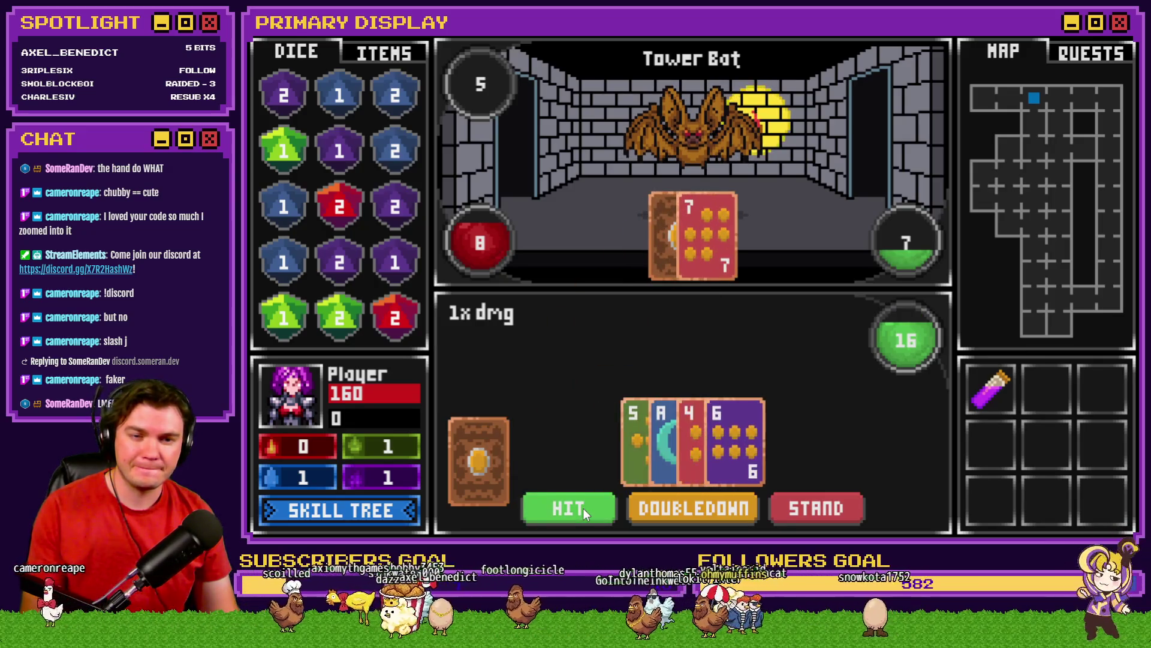
{"action": "left_click", "coordinate": [583, 508]}
{"action": "left_click", "coordinate": [583, 508]}
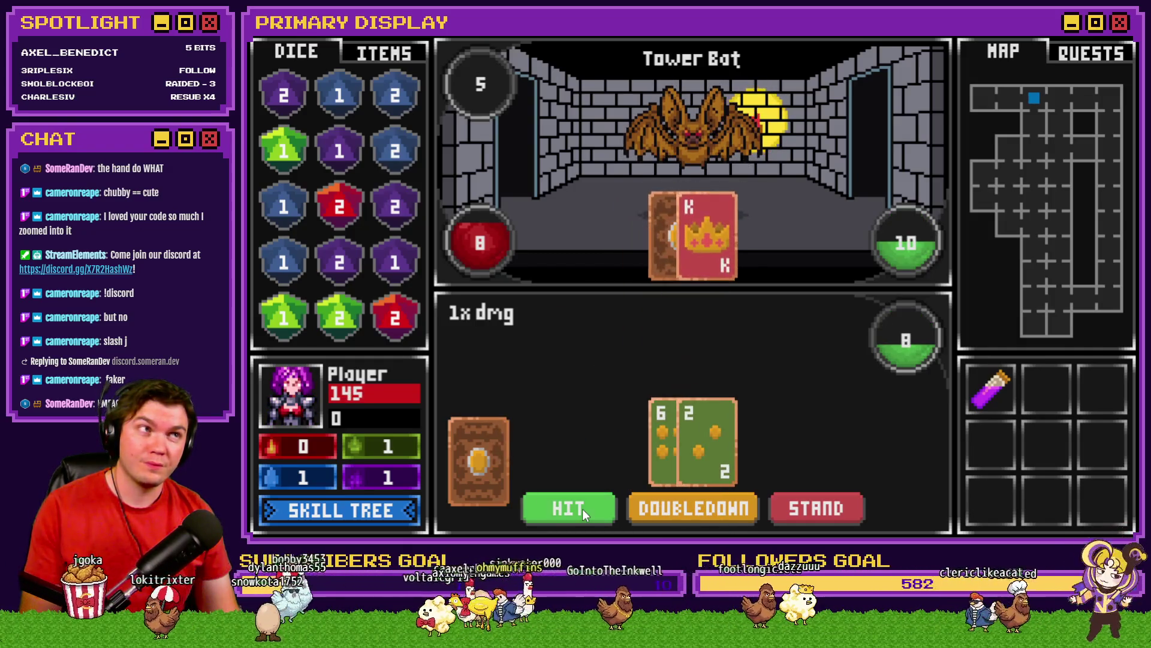
{"action": "left_click", "coordinate": [582, 508]}
{"action": "left_click", "coordinate": [582, 509]}
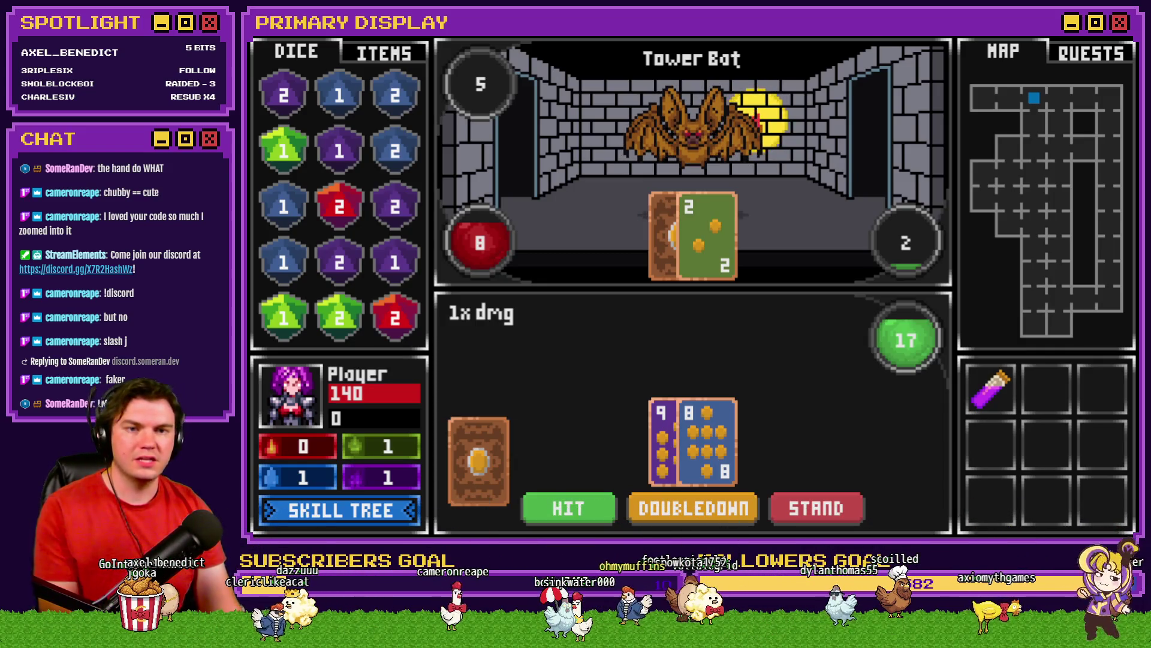
{"action": "left_click", "coordinate": [538, 511]}
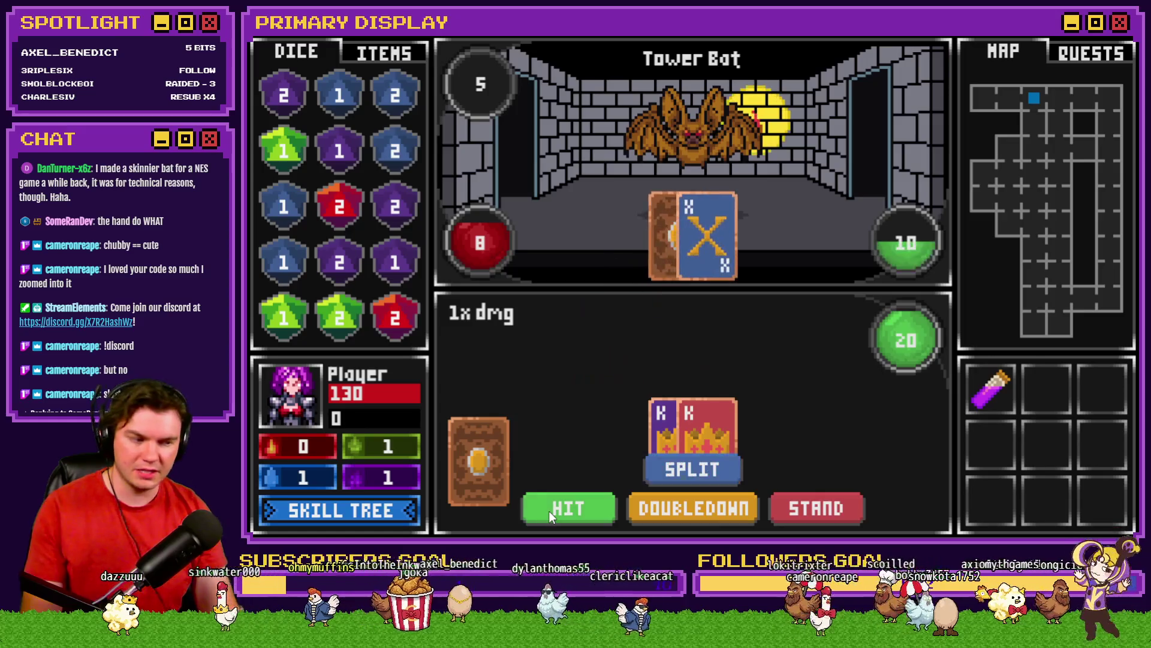
Hit on the King pair, J-9 and 4-3 hands, busting at 23, 25, 26 and 27
{"action": "left_click", "coordinate": [550, 511]}
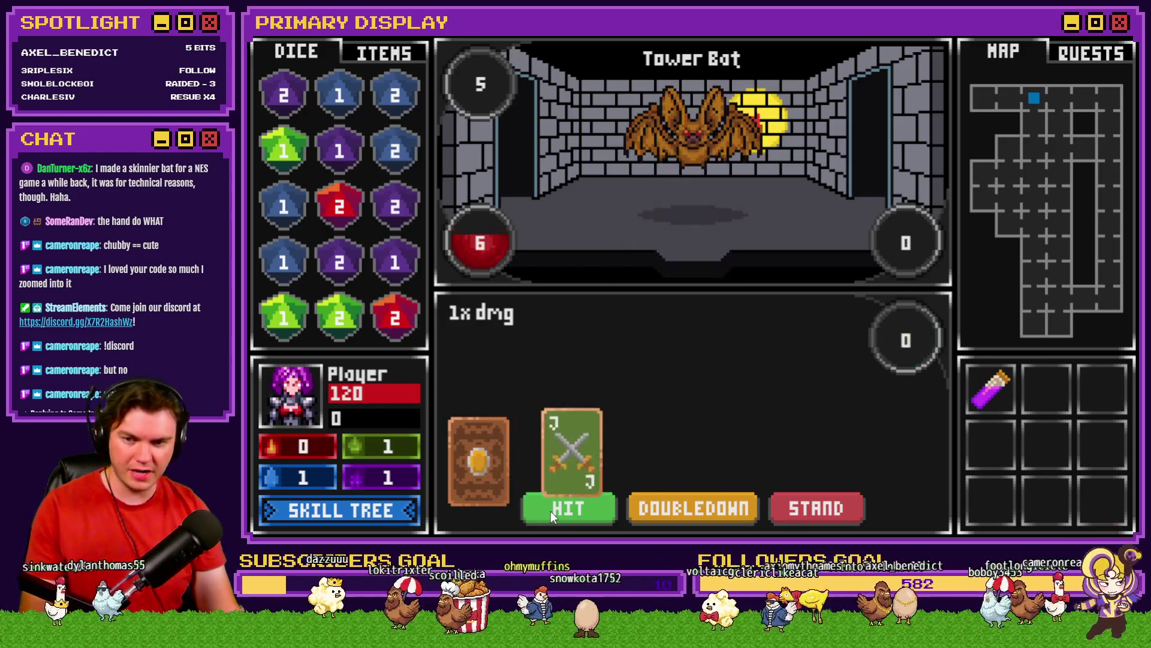
{"action": "left_click", "coordinate": [551, 511]}
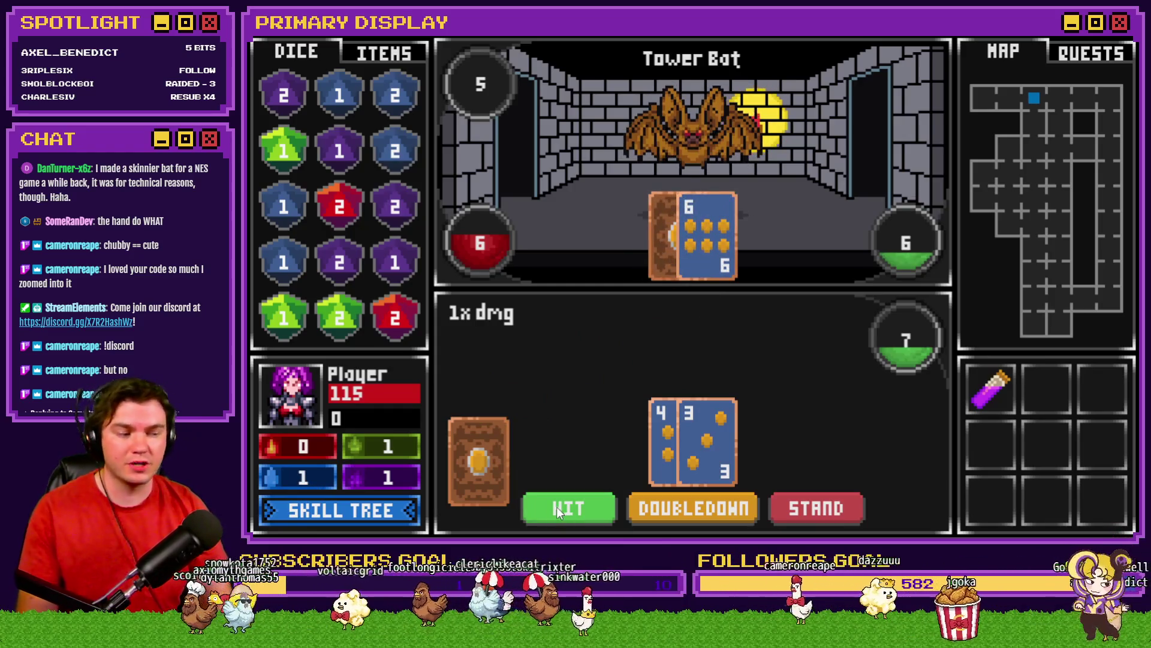
{"action": "left_click", "coordinate": [557, 507]}
{"action": "left_click", "coordinate": [556, 508]}
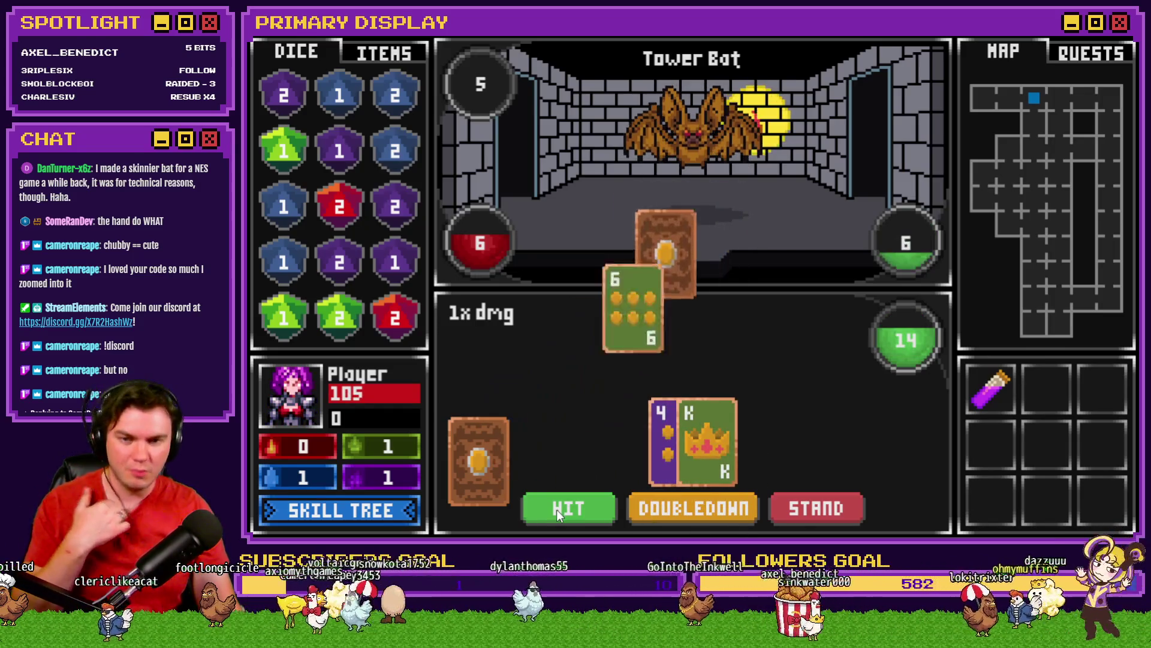
{"action": "left_click", "coordinate": [557, 509]}
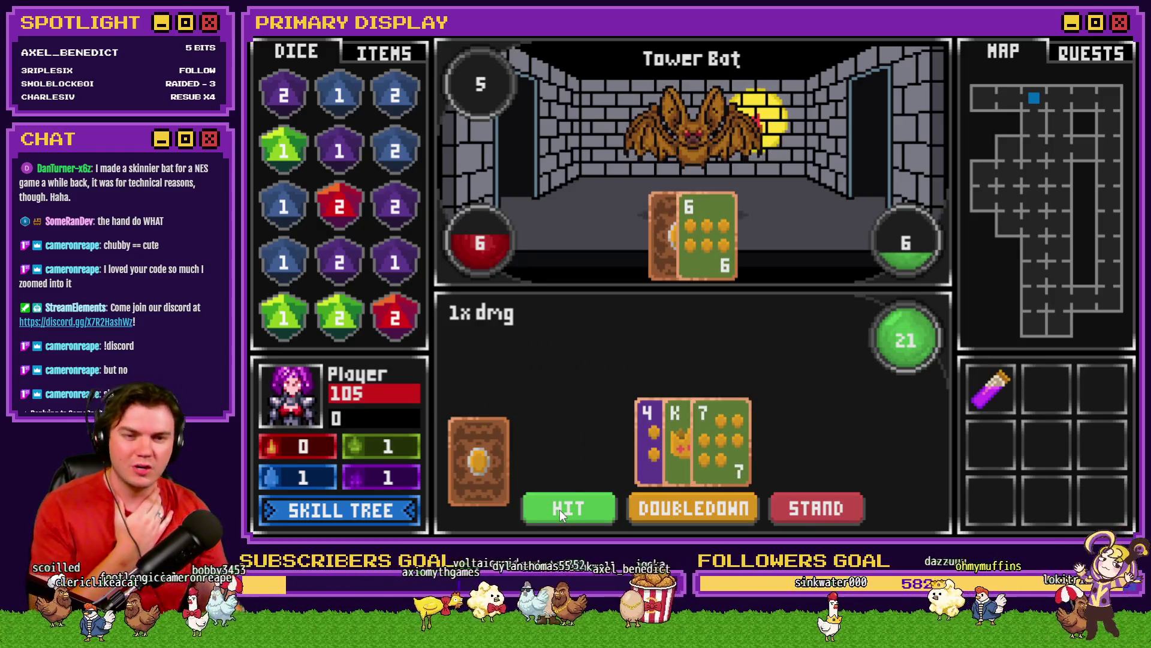
{"action": "left_click", "coordinate": [559, 509]}
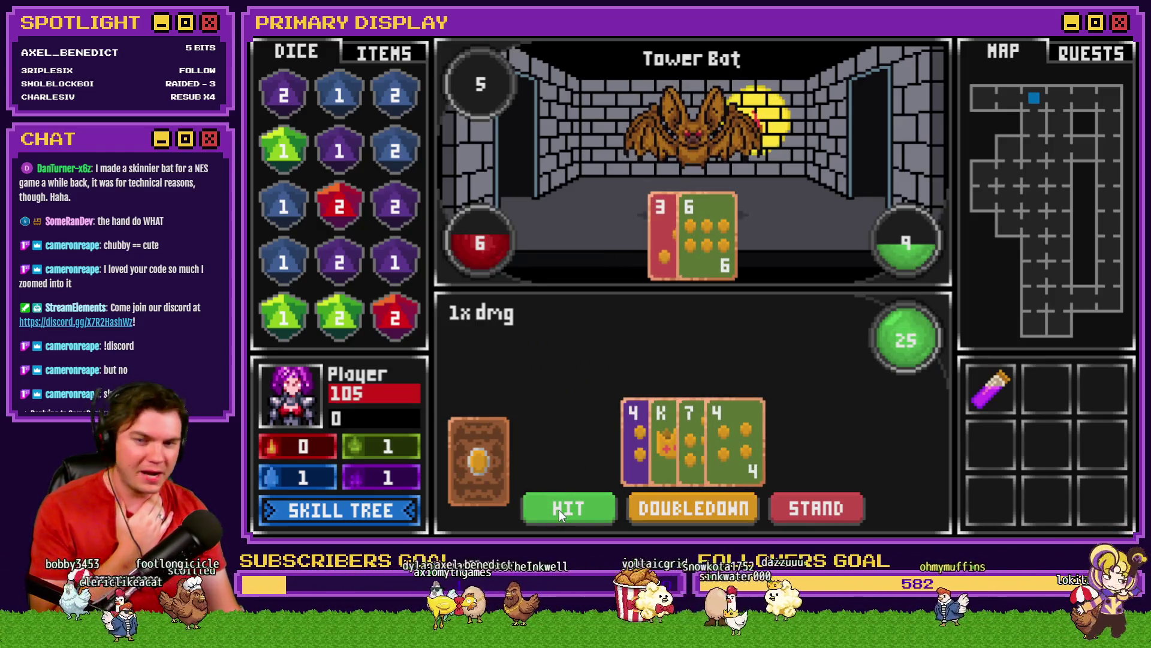
{"action": "left_click", "coordinate": [558, 510]}
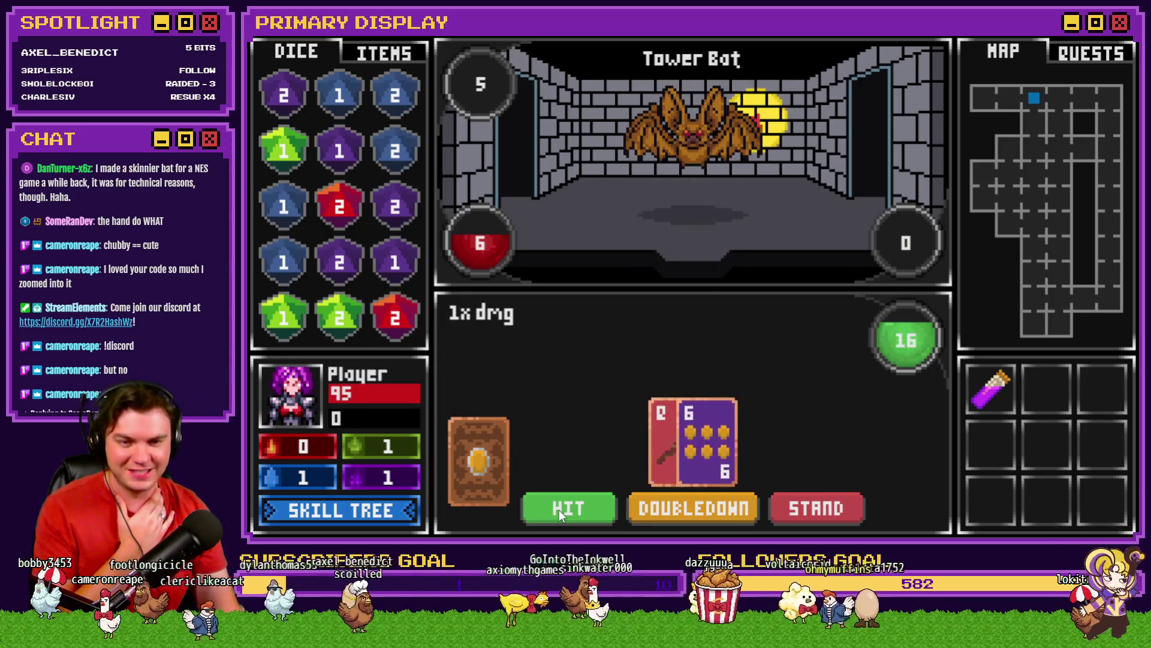
{"action": "left_click", "coordinate": [559, 507]}
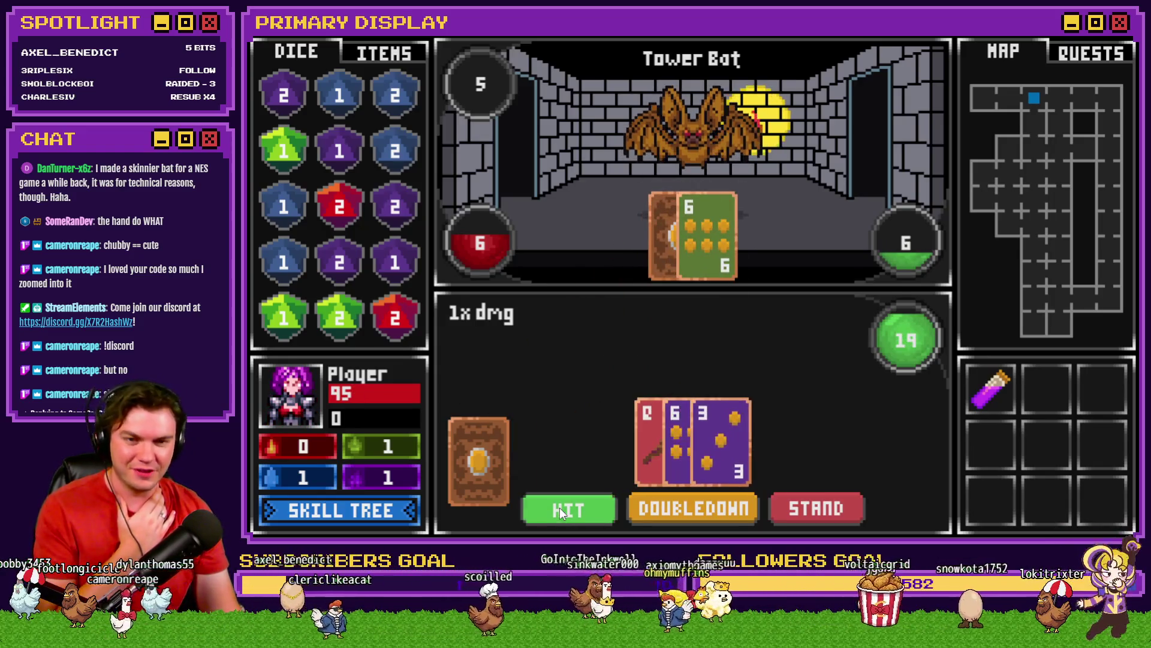
{"action": "left_click", "coordinate": [559, 507]}
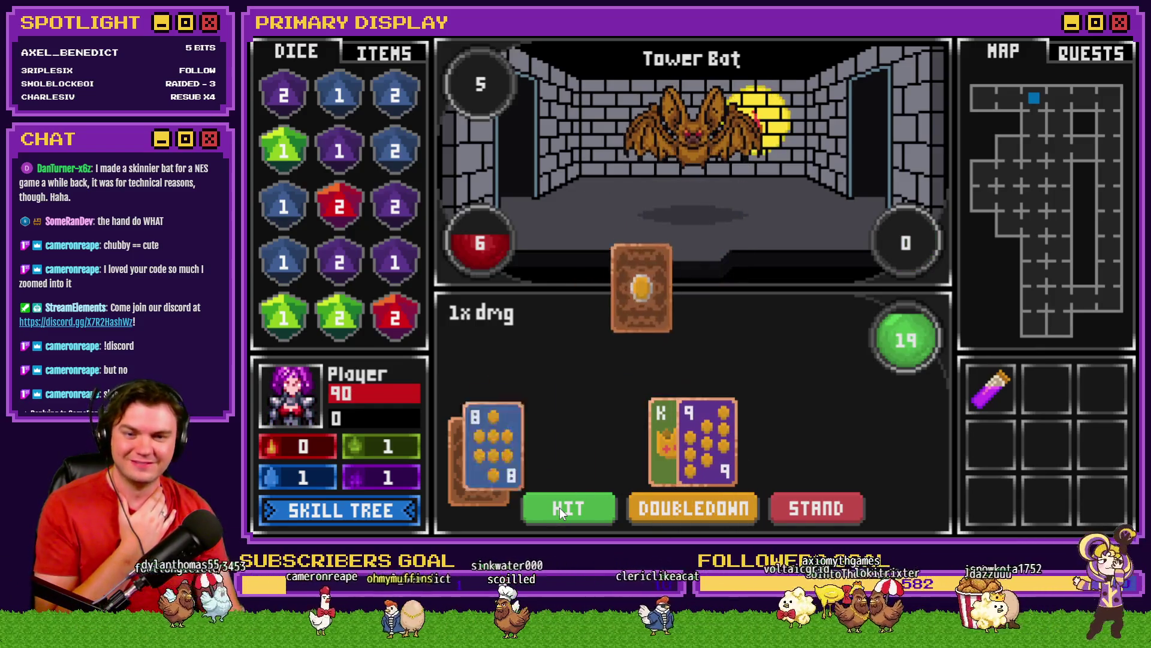
{"action": "left_click", "coordinate": [560, 507]}
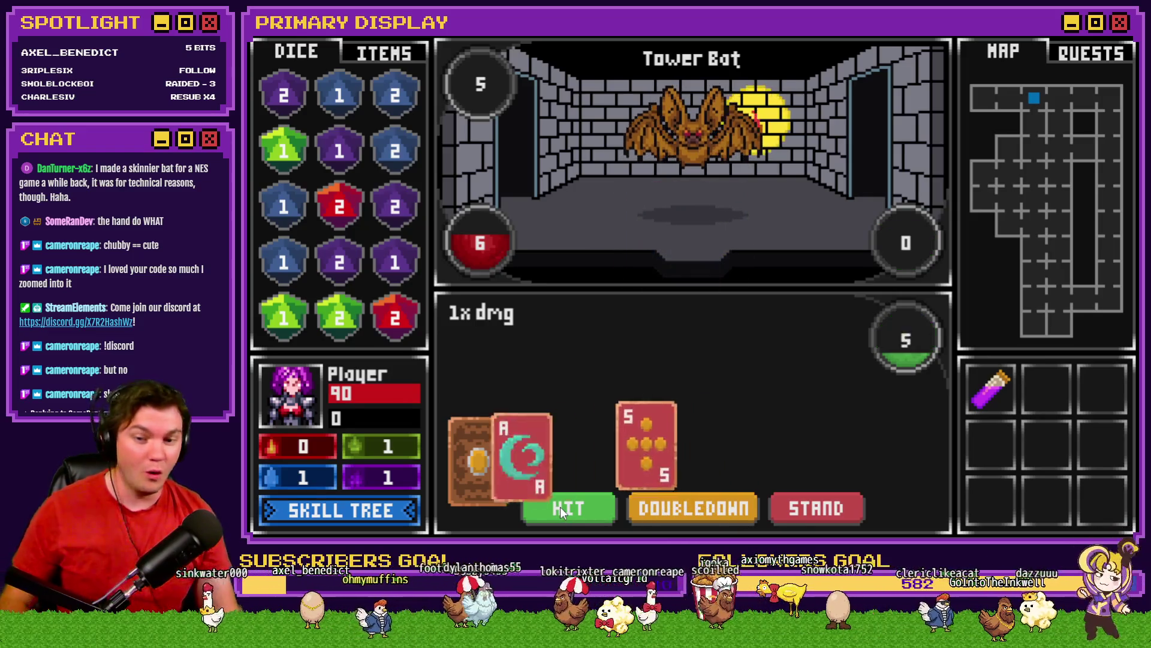
Hit on the 5-Ace, 7-8 and 3-J hands, busting at 23, 24 and 27
{"action": "left_click", "coordinate": [567, 511]}
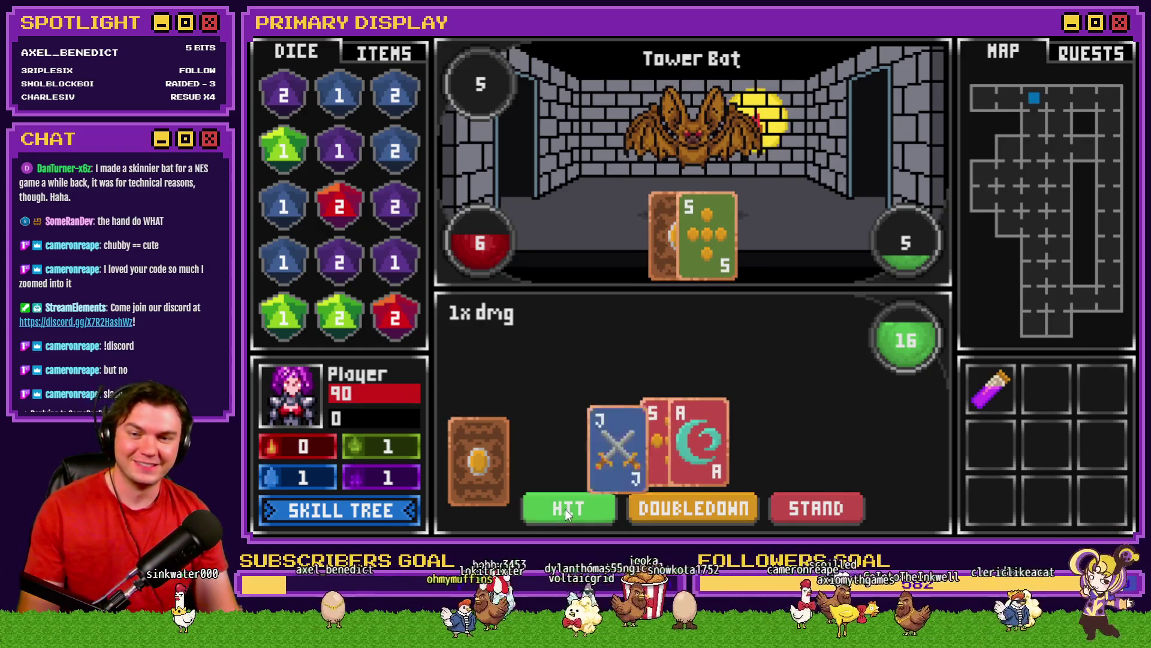
{"action": "left_click", "coordinate": [568, 512]}
{"action": "left_click", "coordinate": [568, 511]}
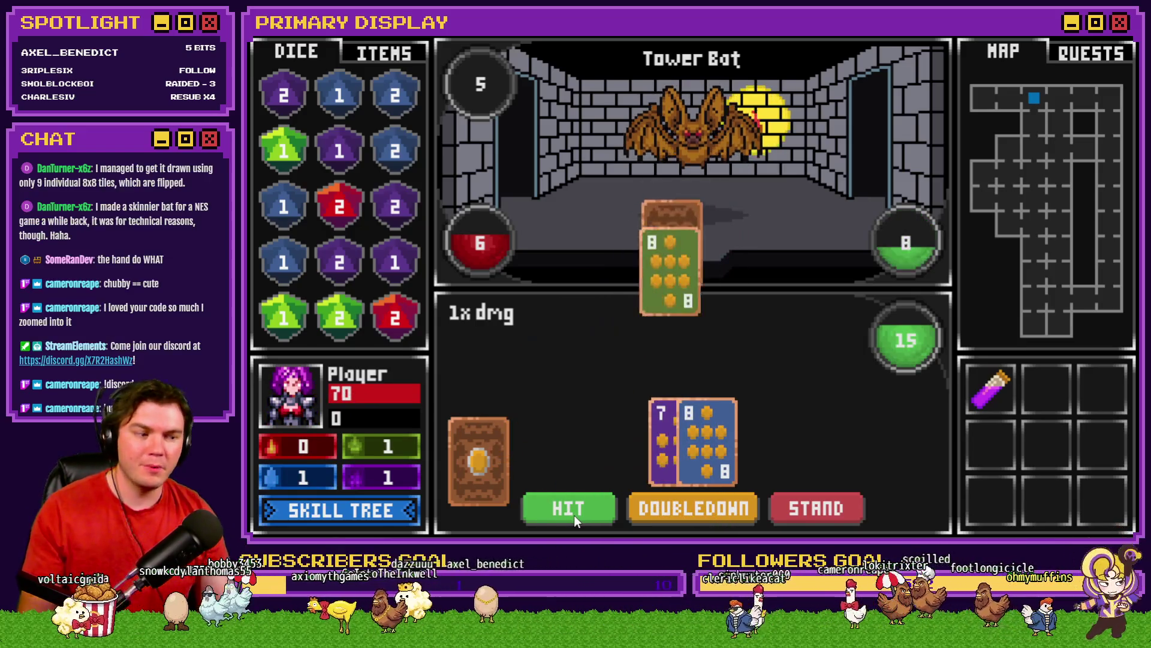
{"action": "left_click", "coordinate": [577, 519]}
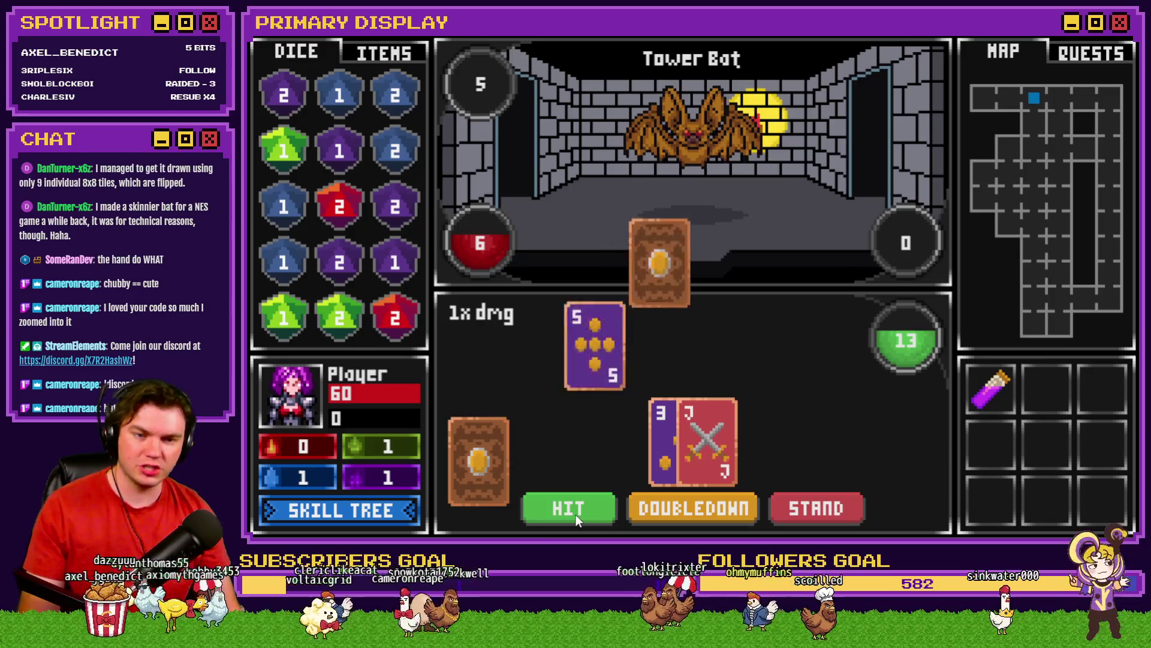
{"action": "left_click", "coordinate": [577, 519]}
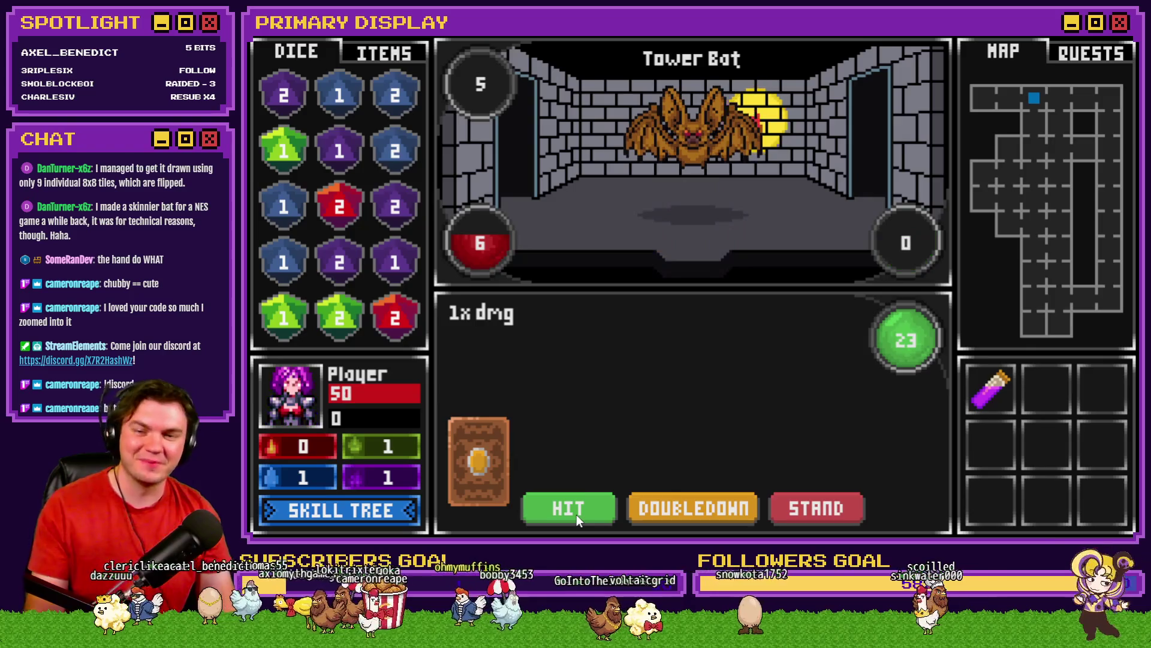
{"action": "left_click", "coordinate": [576, 519]}
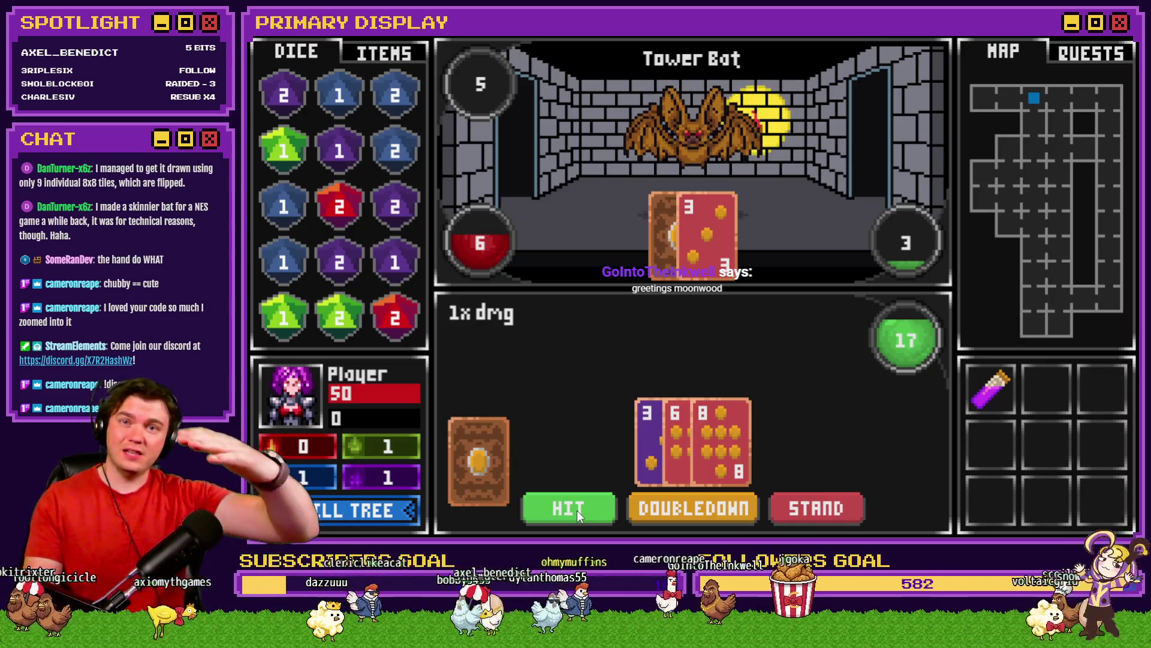
{"action": "left_click", "coordinate": [577, 513]}
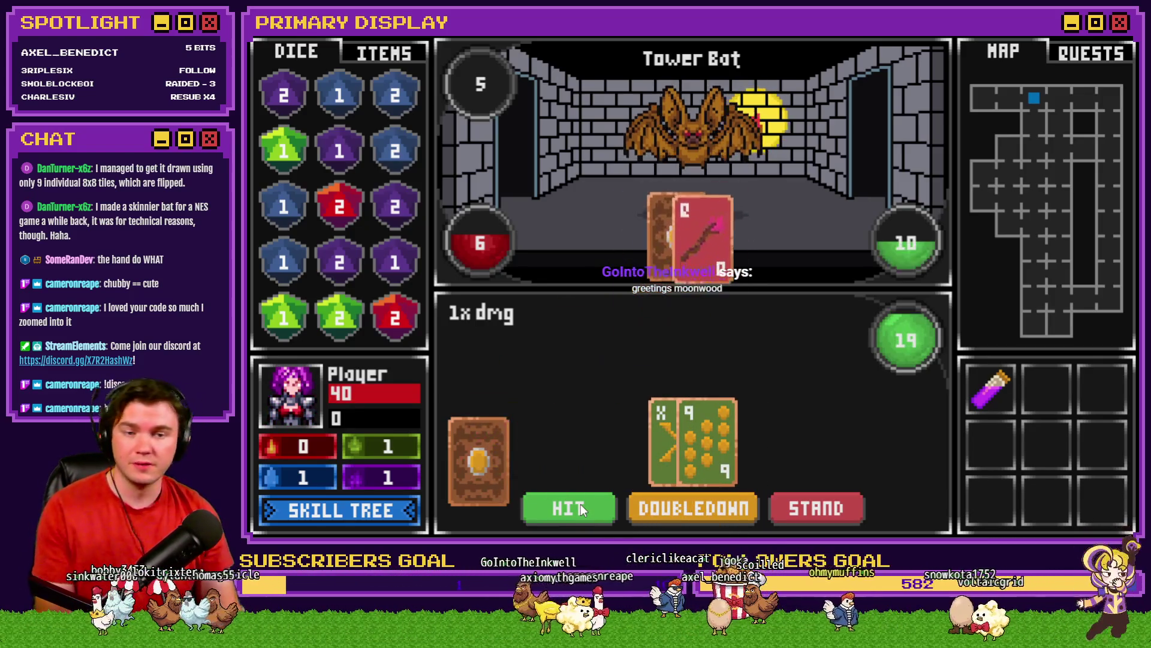
{"action": "left_click", "coordinate": [579, 509]}
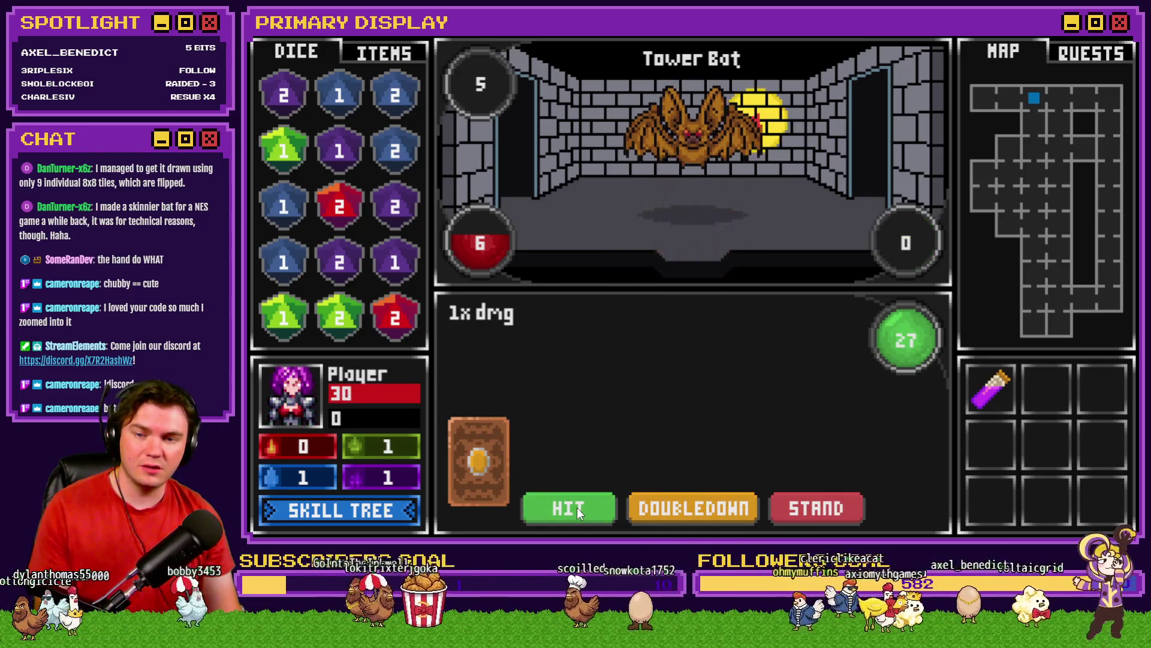
Open the level-up skill tree, then close it to return to the Tower Bat battle
{"action": "left_click", "coordinate": [390, 513]}
{"action": "mouse_move", "coordinate": [790, 201]}
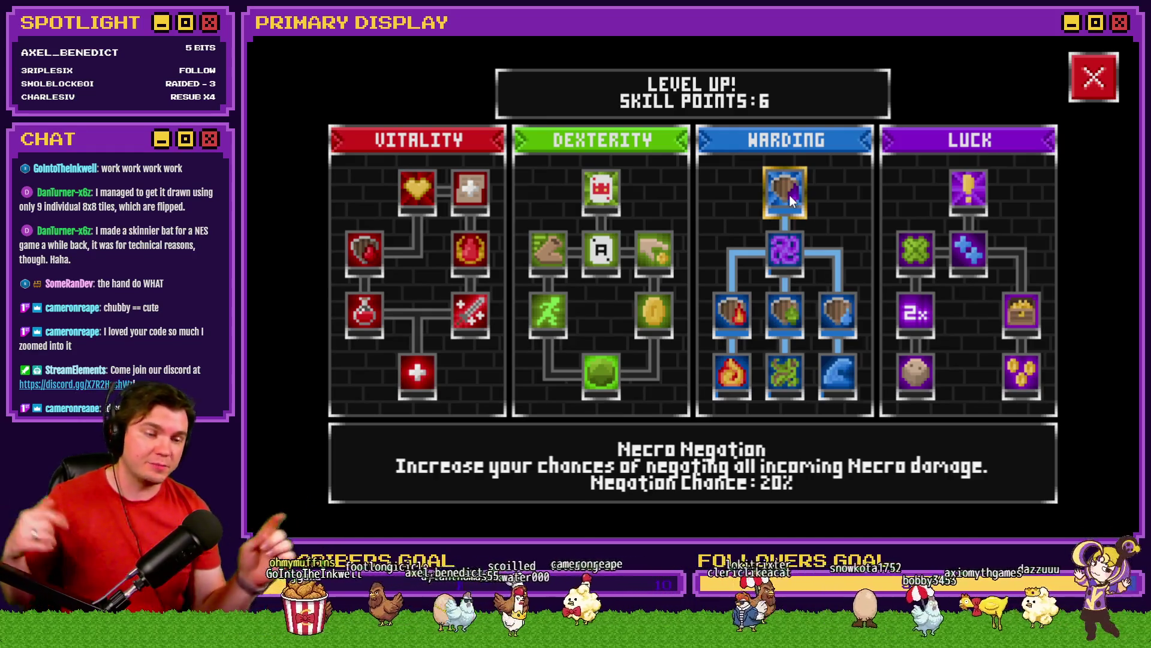
{"action": "left_click", "coordinate": [1088, 67]}
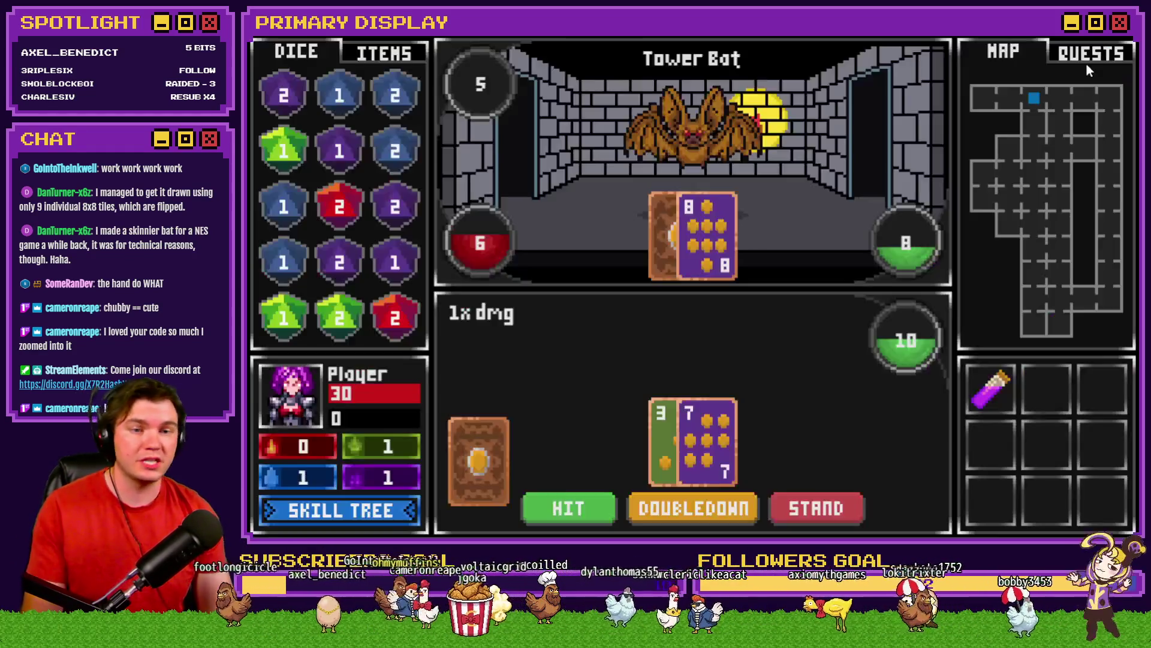
Draw four more cards against the Tower Bat, then open the debug variable viewer with F1
{"action": "left_click", "coordinate": [582, 505]}
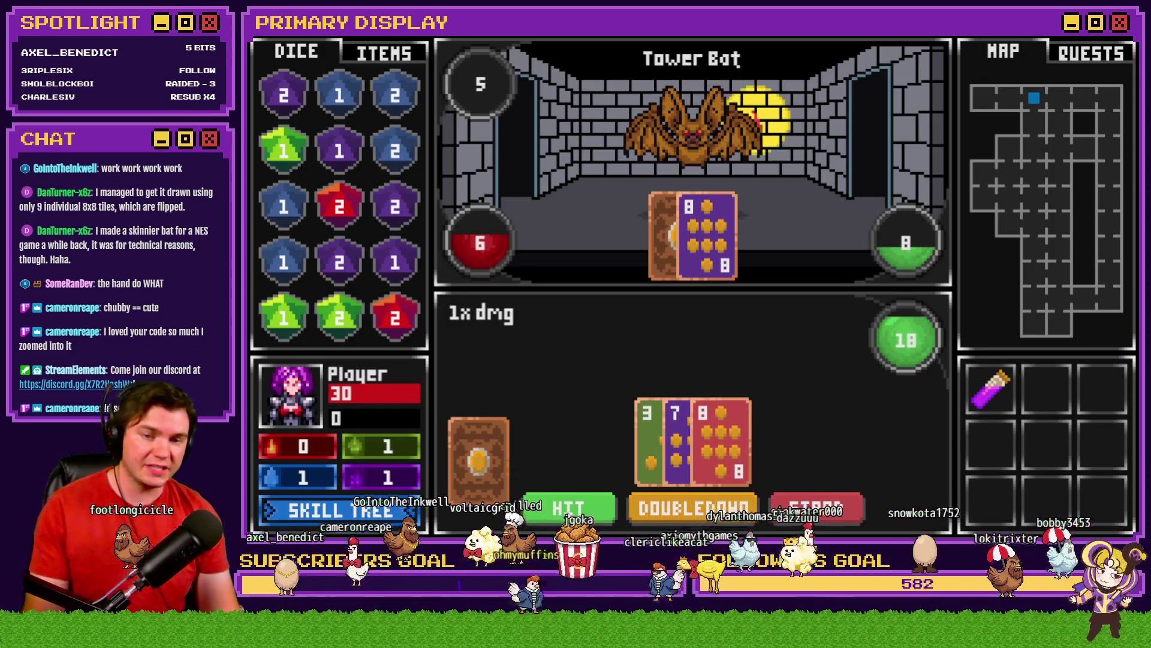
{"action": "left_click", "coordinate": [573, 509]}
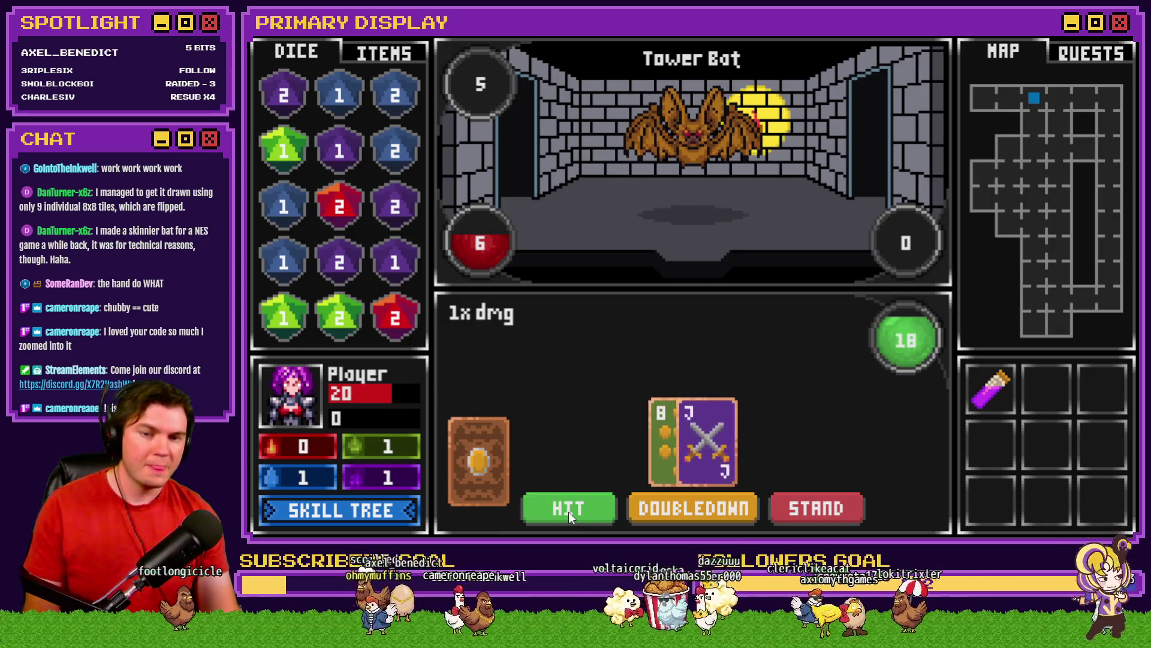
{"action": "left_click", "coordinate": [571, 516]}
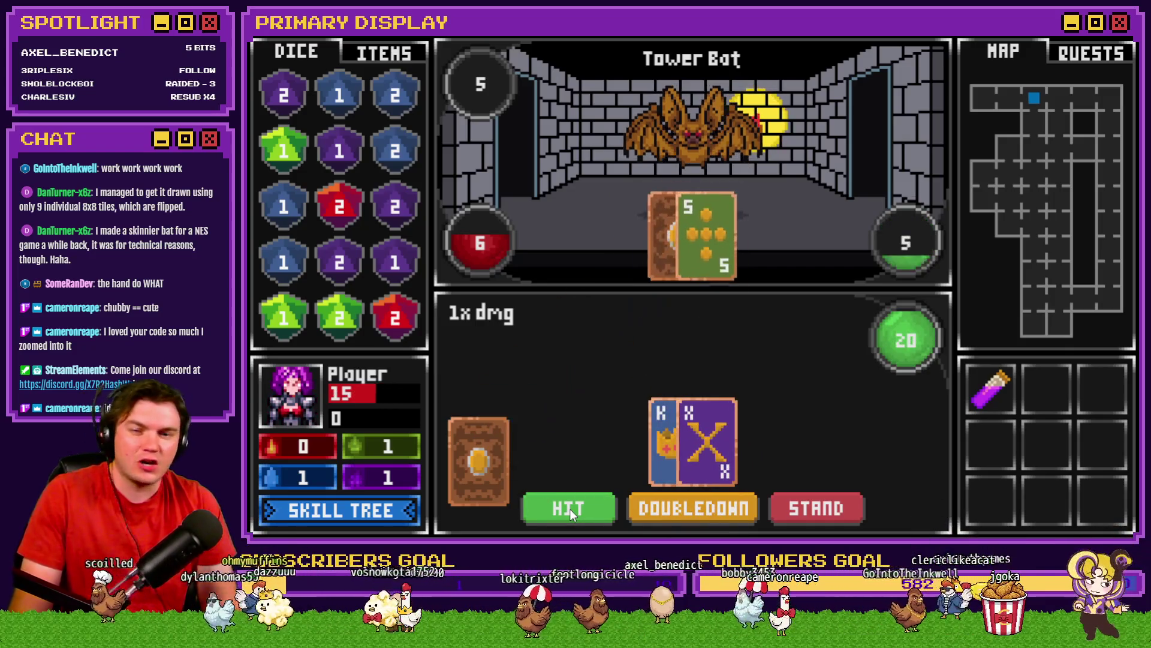
{"action": "left_click", "coordinate": [571, 514]}
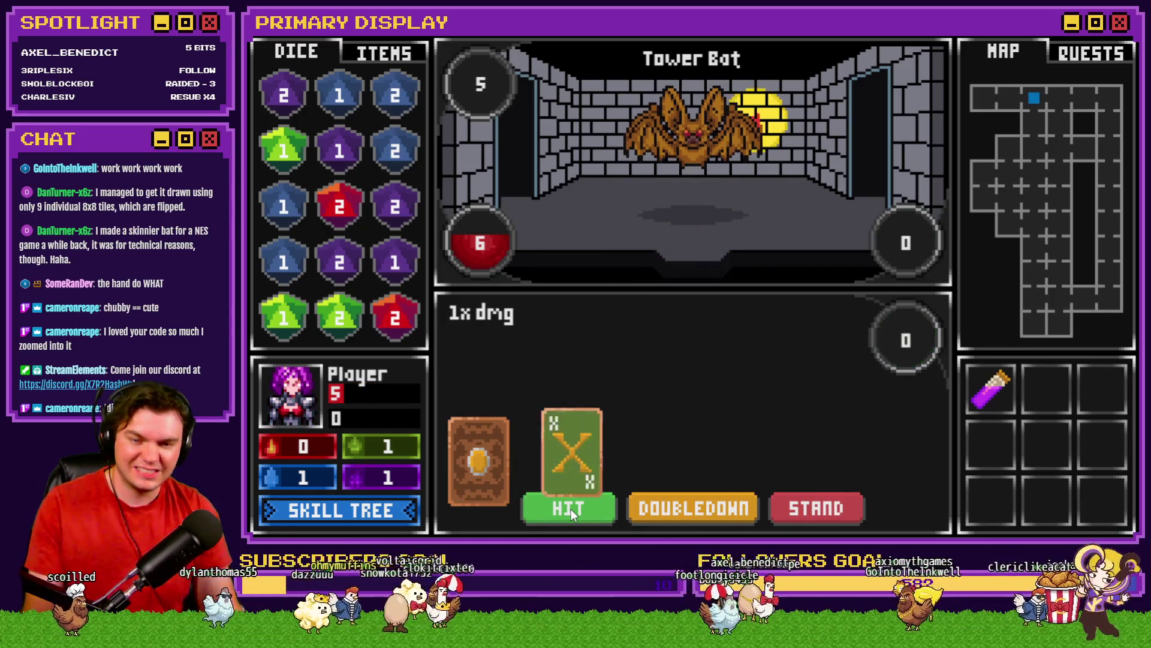
{"action": "key", "text": "F1"}
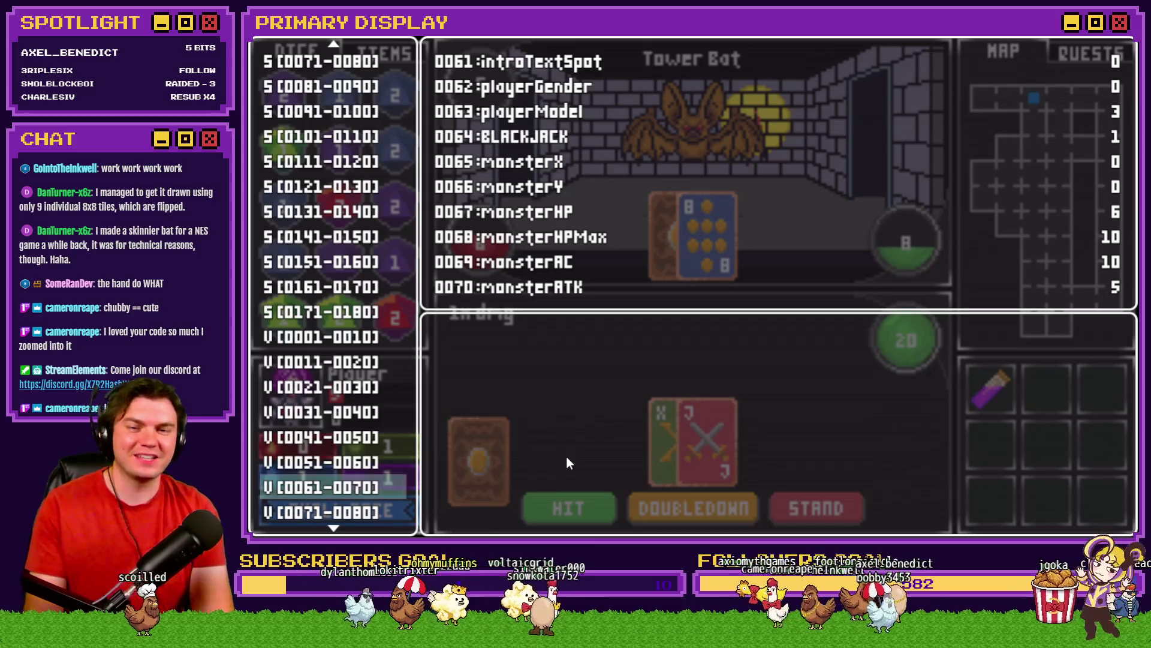
Raise playerHP to 200 in the V[0041-0050] group, close the viewer, and draw a card
{"action": "key", "text": "Up"}
{"action": "key", "text": "Up"}
{"action": "key", "text": "Right"}
{"action": "key", "text": "Page_Down"}
{"action": "key", "text": "Page_Down"}
{"action": "key", "text": "Page_Down"}
{"action": "key", "text": "Page_Down"}
{"action": "key", "text": "Page_Down"}
{"action": "key", "text": "Page_Down"}
{"action": "key", "text": "Page_Down"}
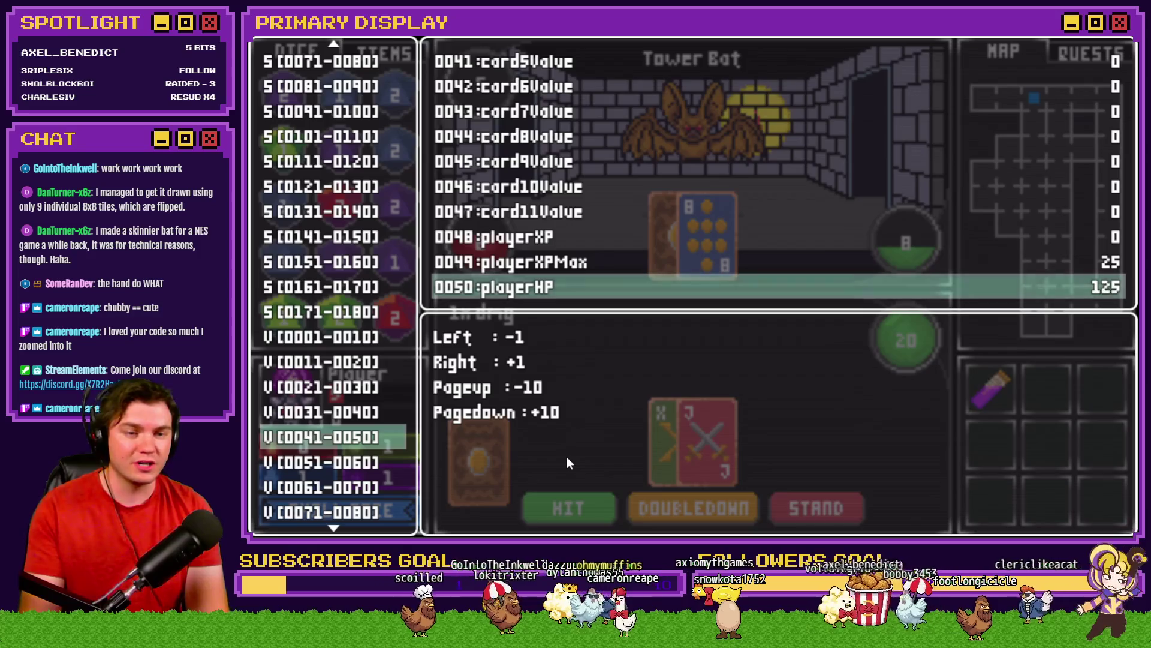
{"action": "key", "text": "Page_Down"}
{"action": "key", "text": "Page_Down"}
{"action": "key", "text": "Page_Down"}
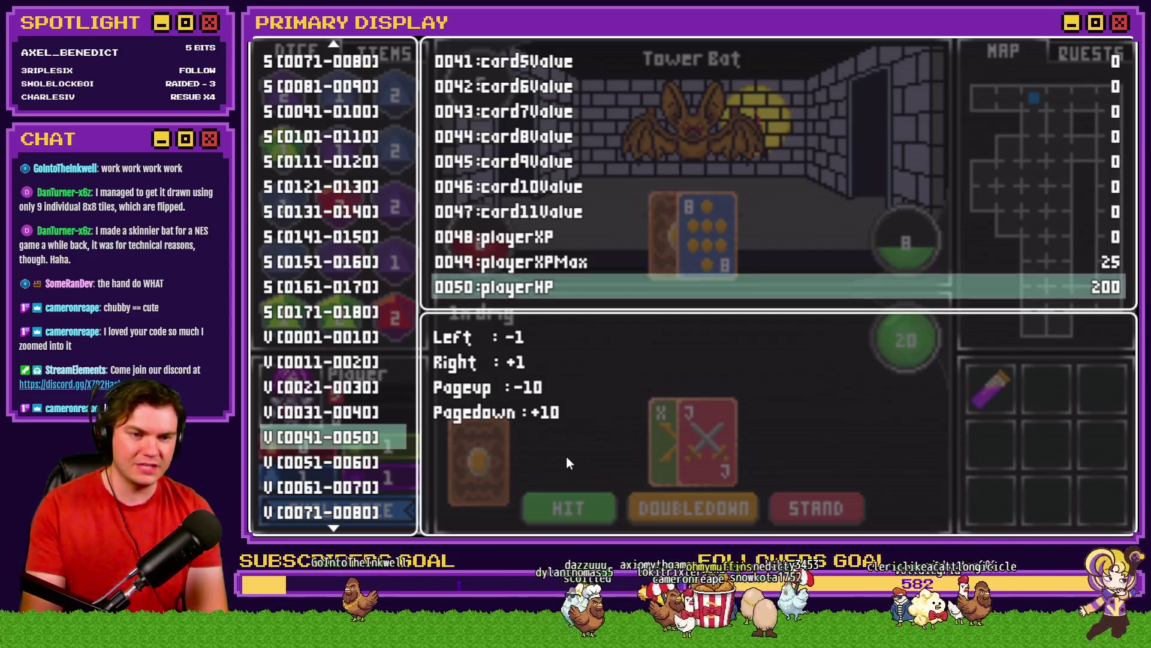
{"action": "key", "text": "F1"}
{"action": "left_click", "coordinate": [569, 507]}
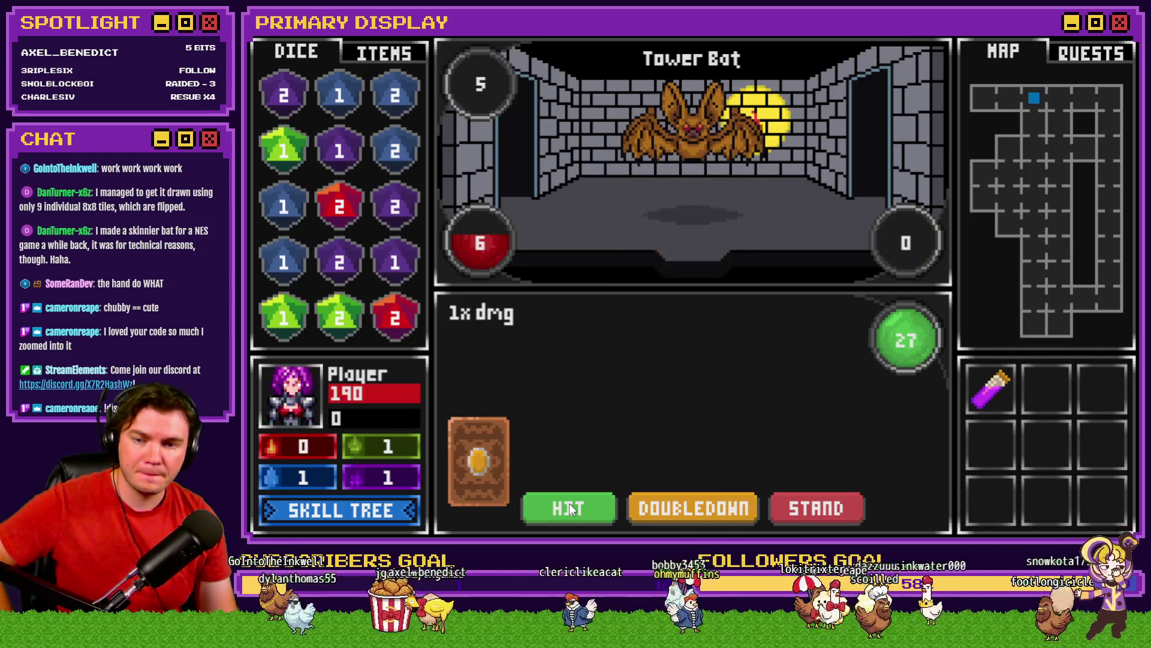
Hit through the next hands against the Tower Bat, busting once and reaching 21
{"action": "left_click", "coordinate": [570, 509]}
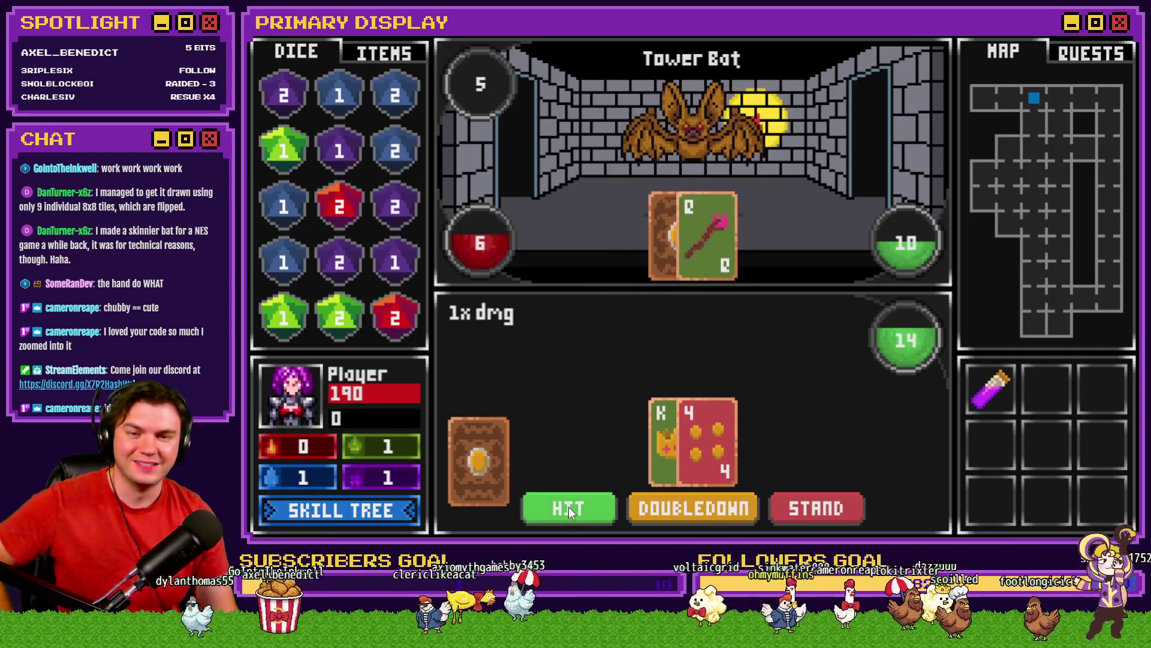
{"action": "left_click", "coordinate": [569, 508]}
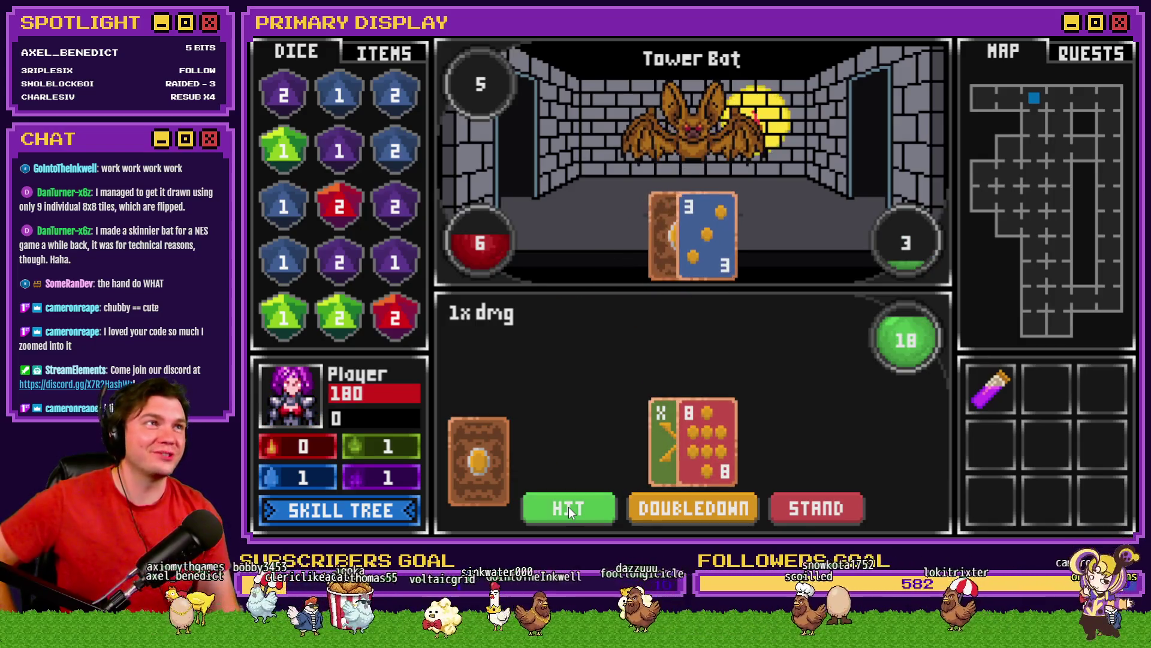
{"action": "left_click", "coordinate": [570, 508]}
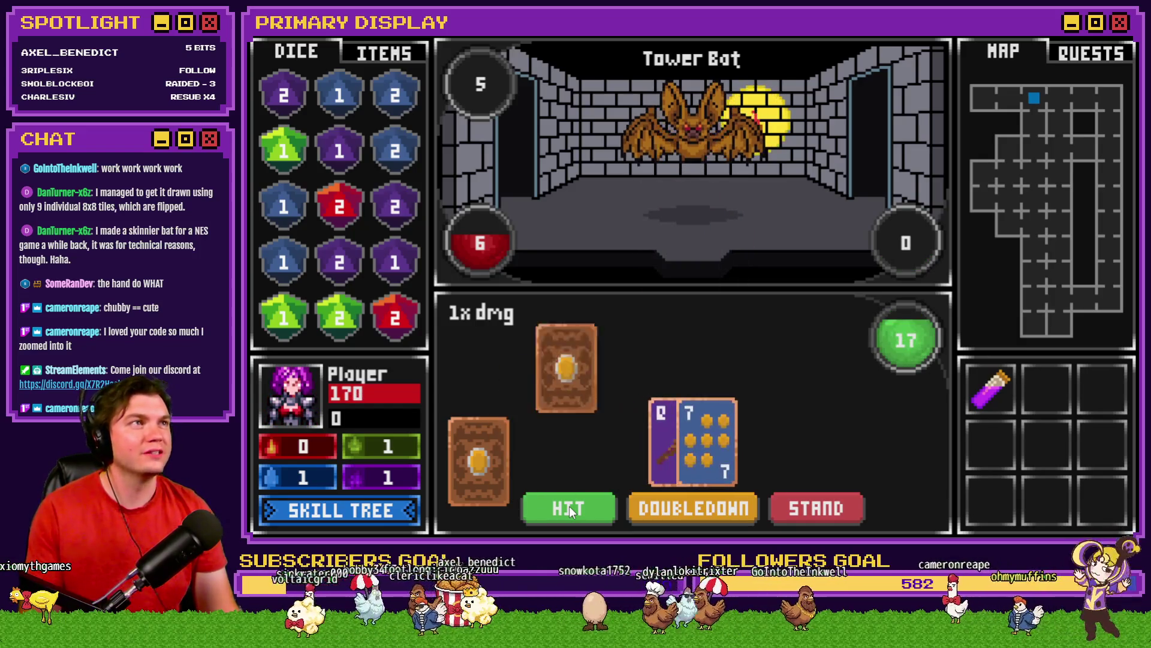
{"action": "left_click", "coordinate": [570, 510]}
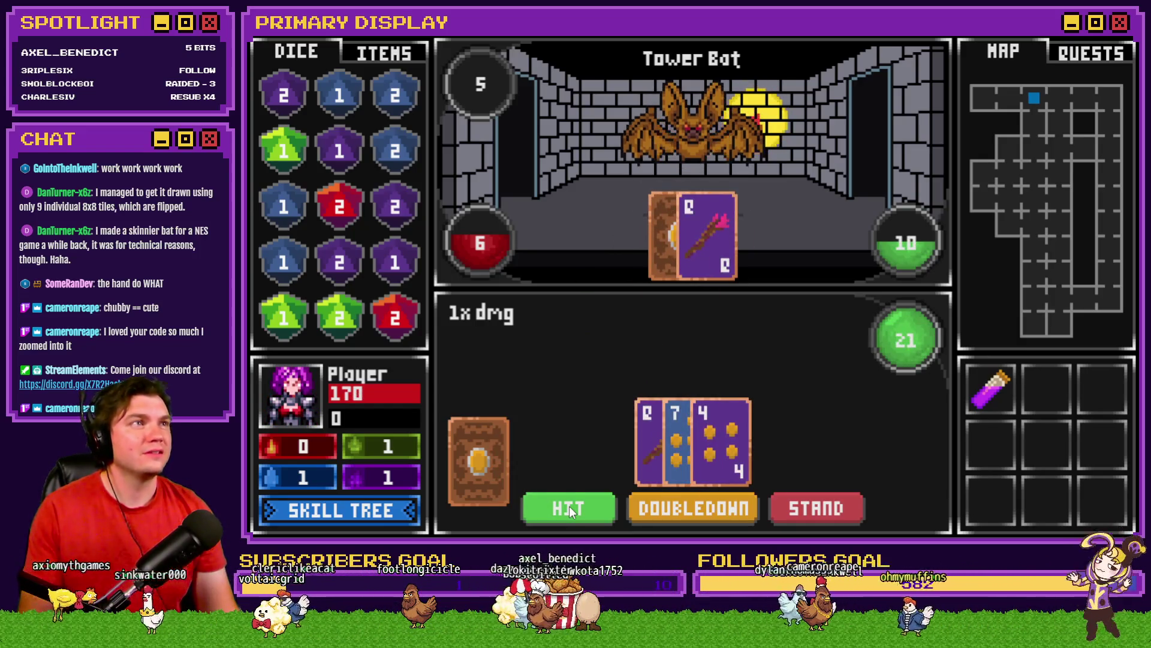
{"action": "left_click", "coordinate": [570, 510]}
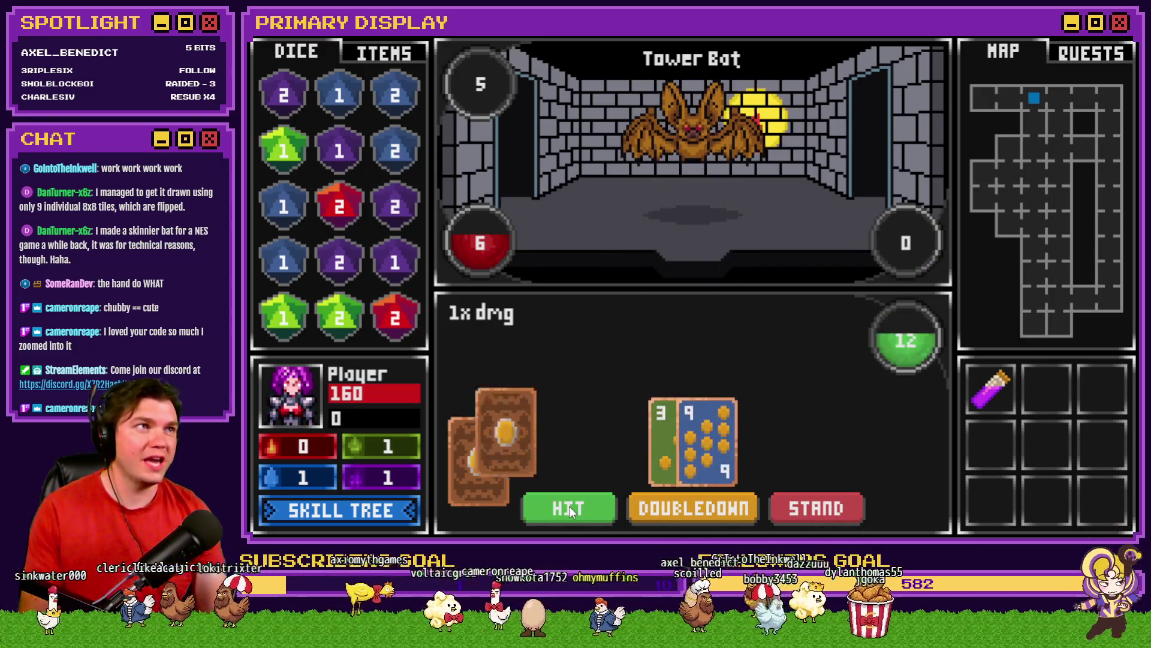
{"action": "left_click", "coordinate": [570, 510]}
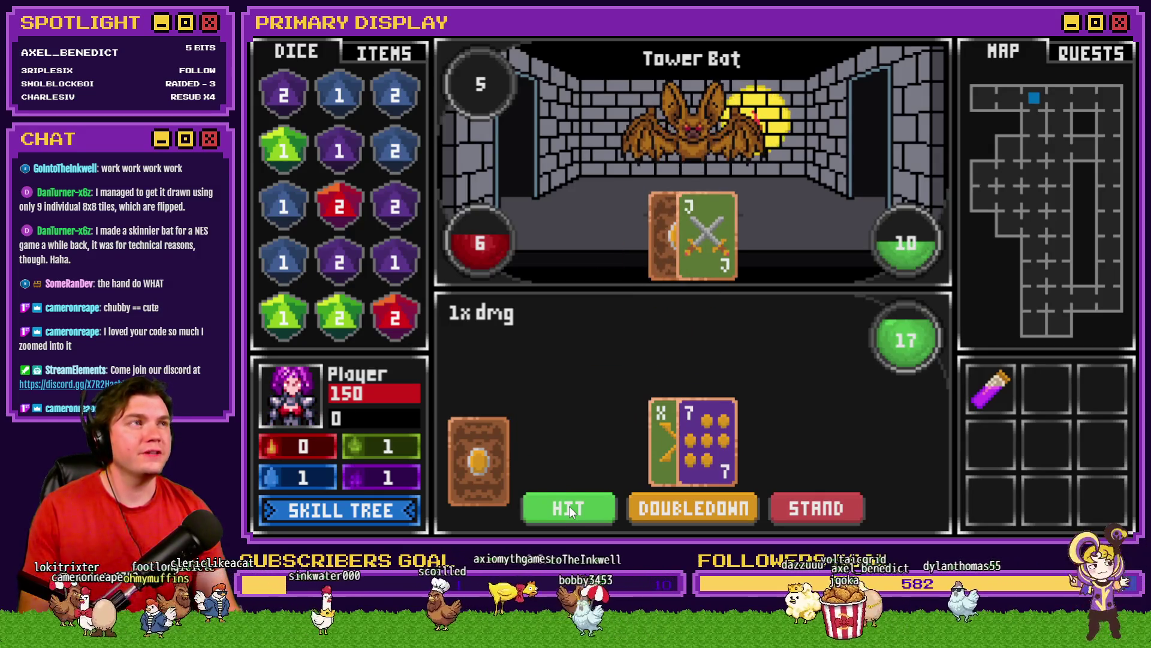
{"action": "left_click", "coordinate": [571, 510]}
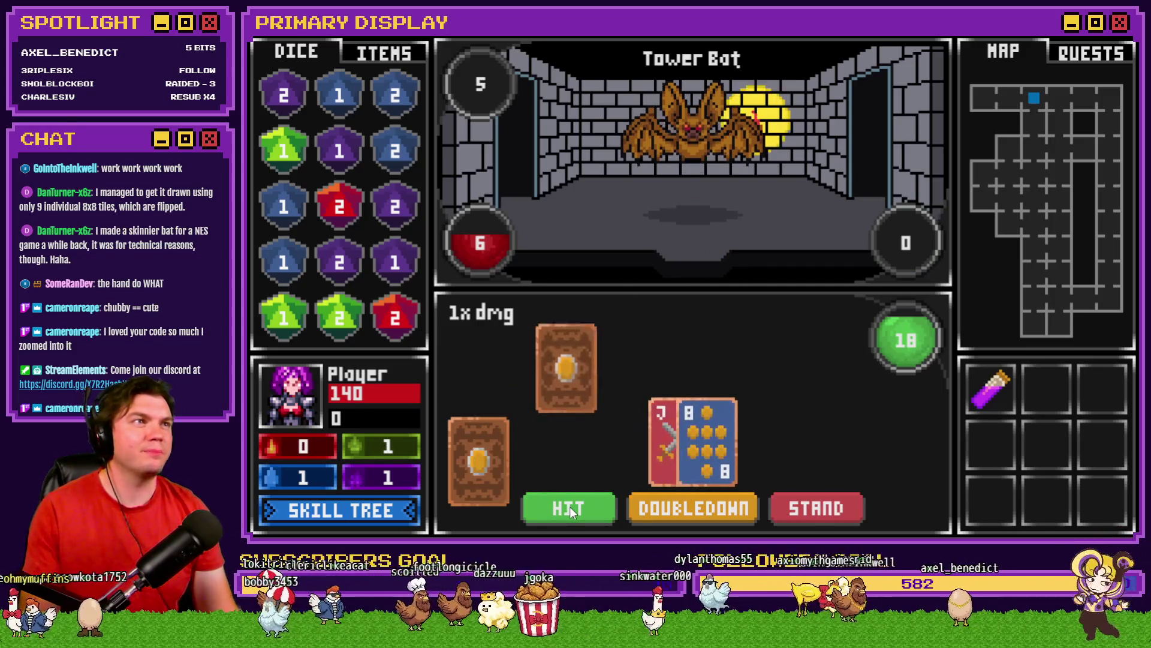
Keep hitting through hands of 8-5, 10, 20 and 21 against the Tower Bat
{"action": "left_click", "coordinate": [570, 510]}
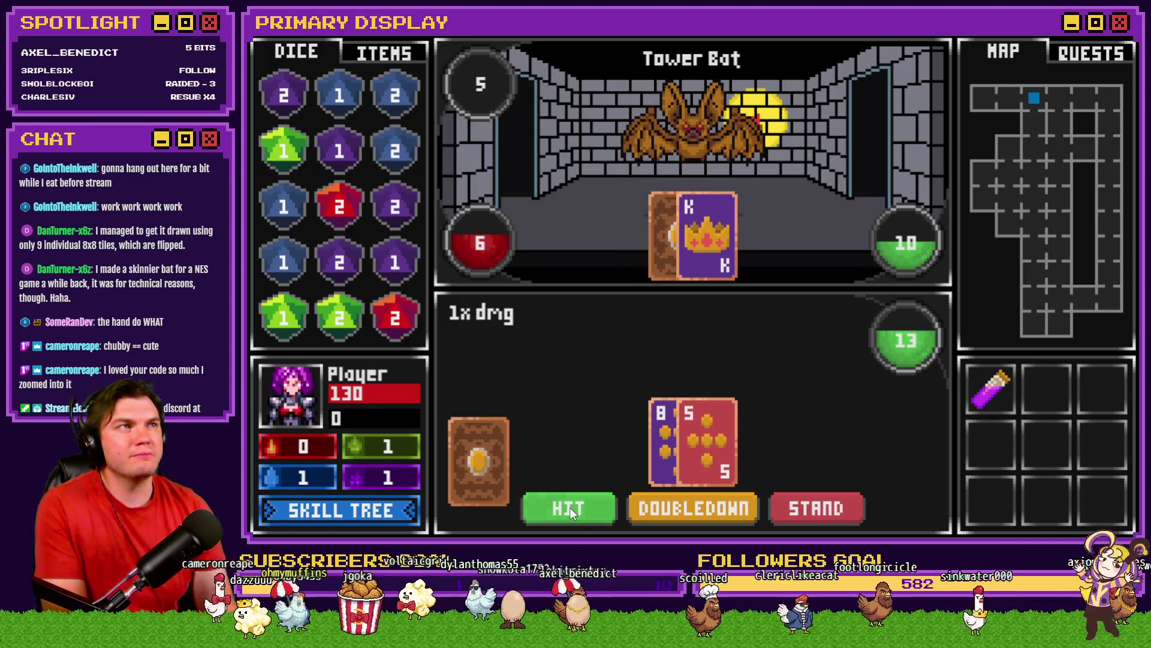
{"action": "left_click", "coordinate": [570, 510]}
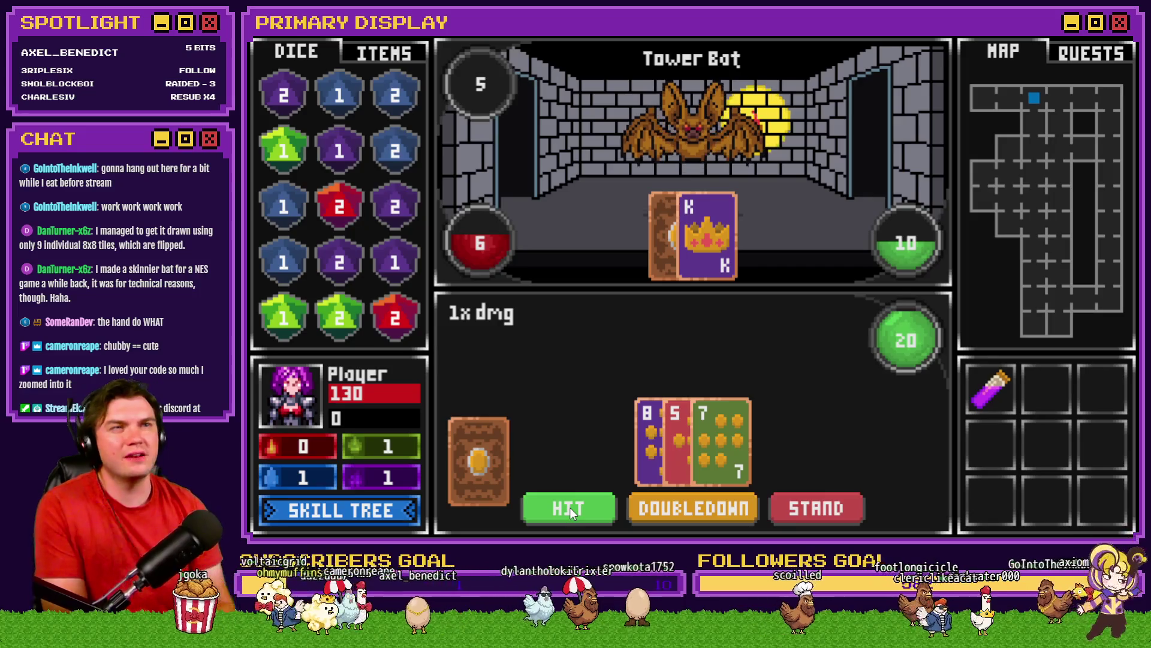
{"action": "left_click", "coordinate": [571, 510]}
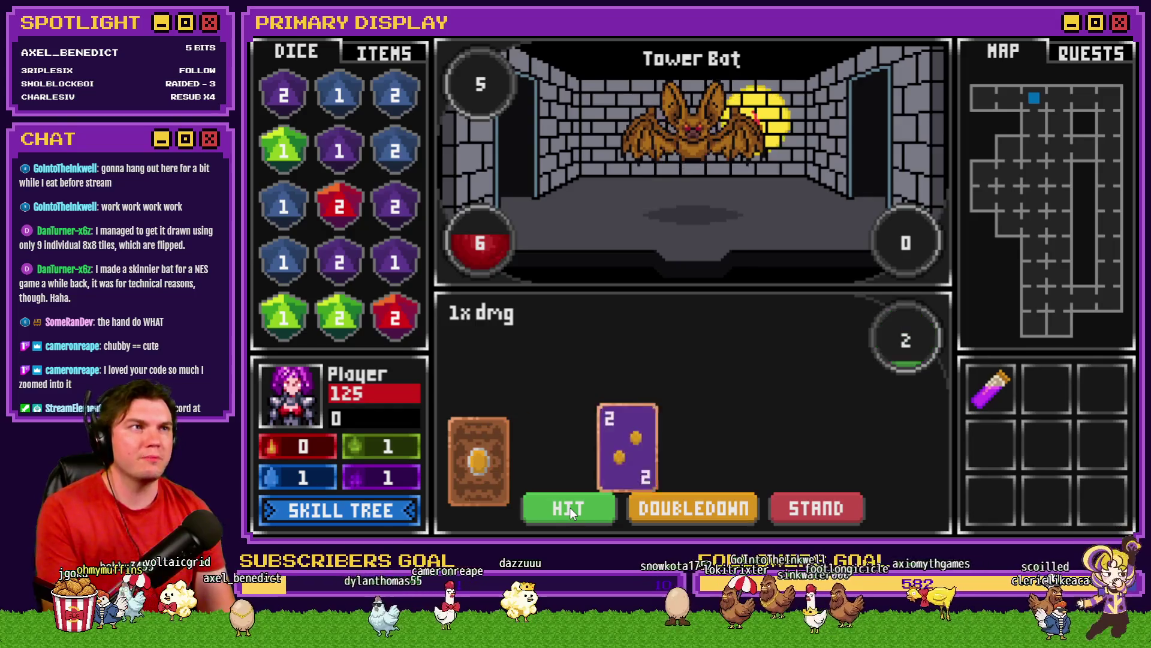
{"action": "left_click", "coordinate": [571, 510]}
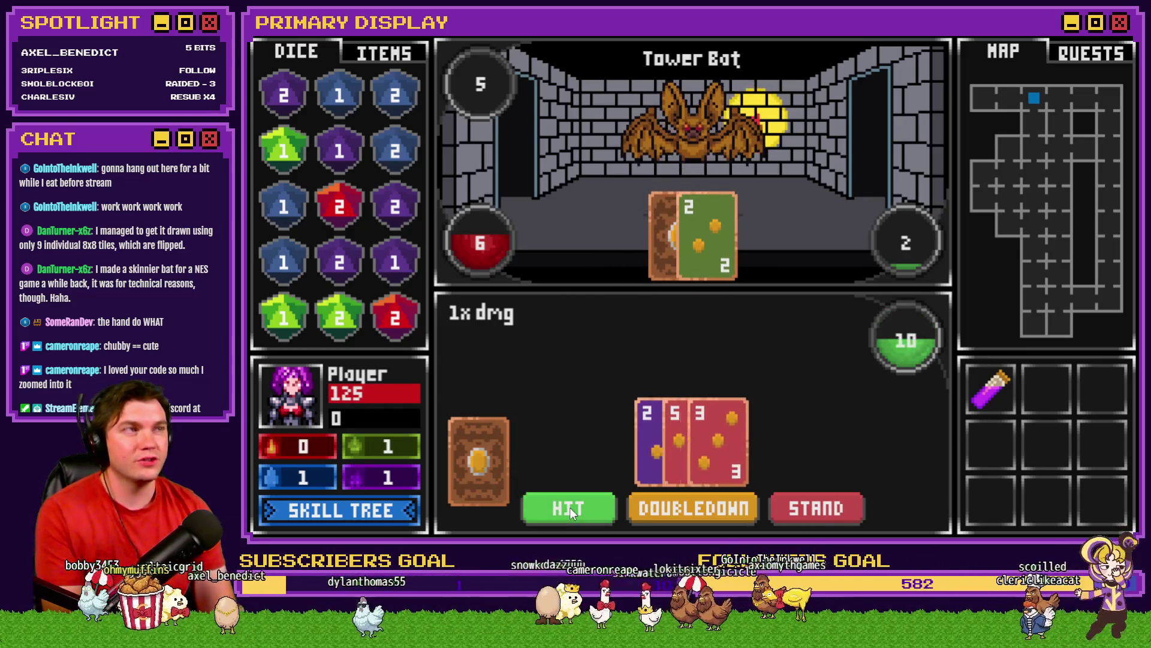
{"action": "left_click", "coordinate": [571, 510]}
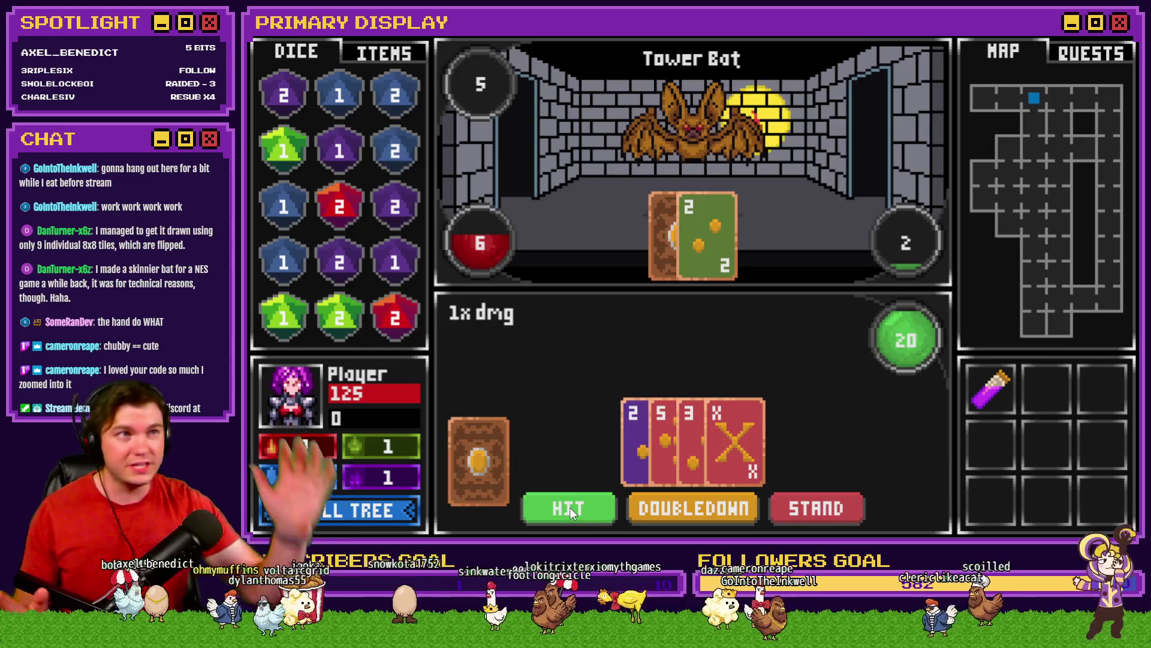
{"action": "left_click", "coordinate": [571, 510]}
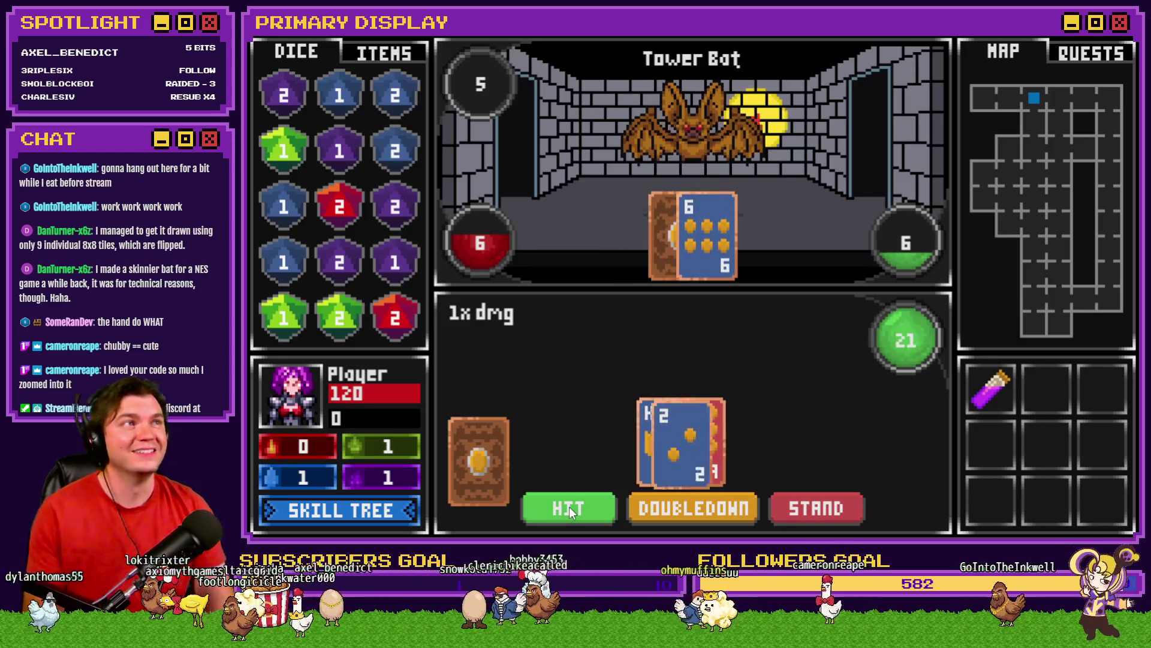
{"action": "left_click", "coordinate": [571, 510]}
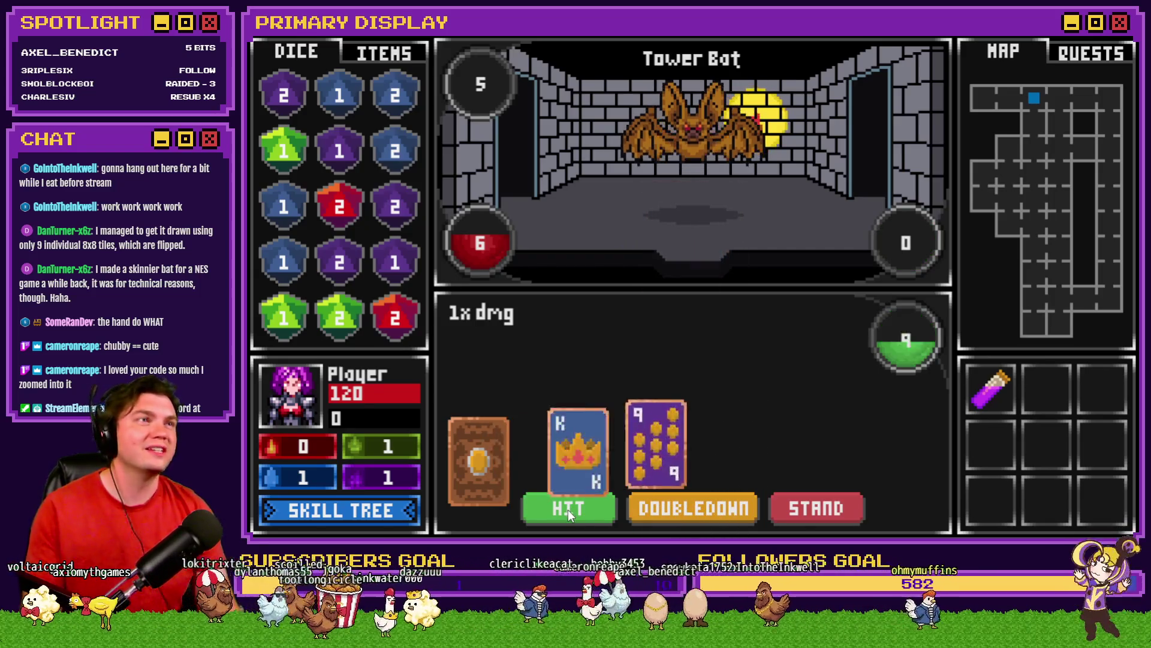
Play more hands until a final bust, then end the playtest to return to the TheTomb editor
{"action": "left_click", "coordinate": [570, 512]}
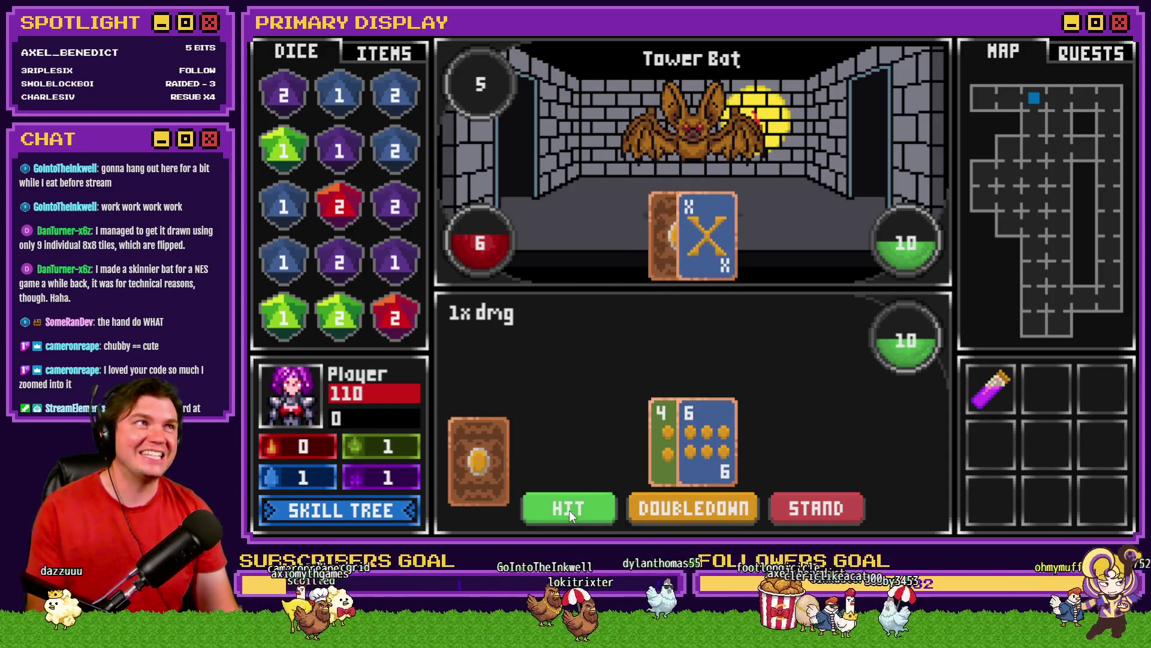
{"action": "left_click", "coordinate": [569, 512]}
{"action": "left_click", "coordinate": [570, 512]}
{"action": "left_click", "coordinate": [570, 512]}
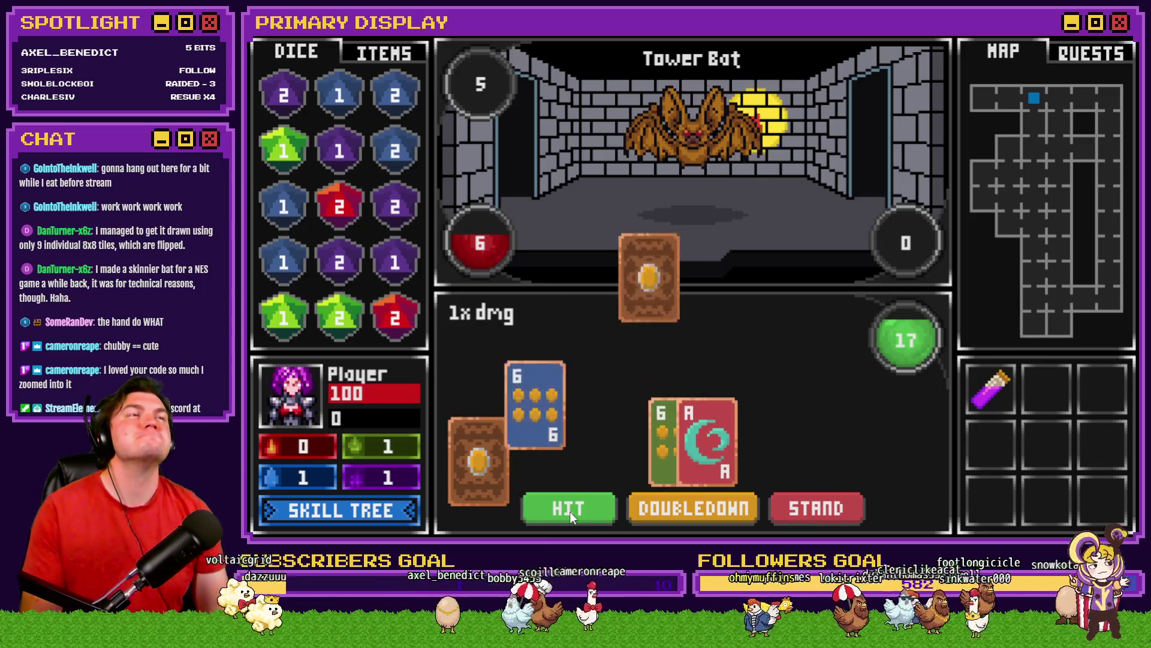
{"action": "left_click", "coordinate": [569, 512]}
{"action": "left_click", "coordinate": [569, 513]}
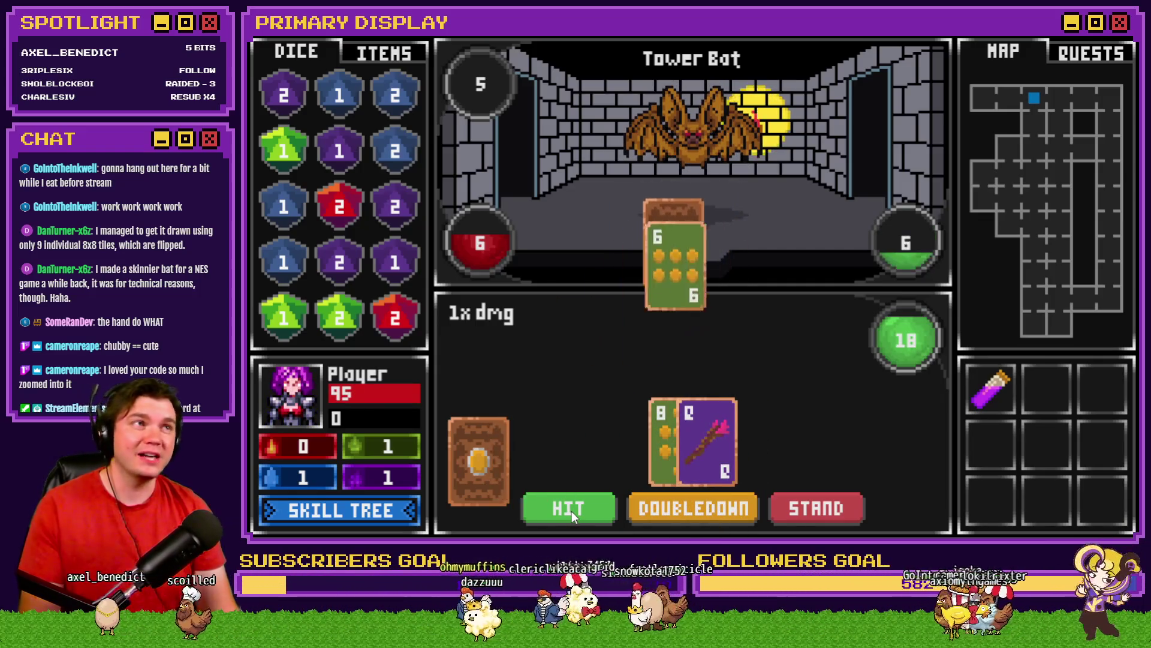
{"action": "left_click", "coordinate": [572, 514]}
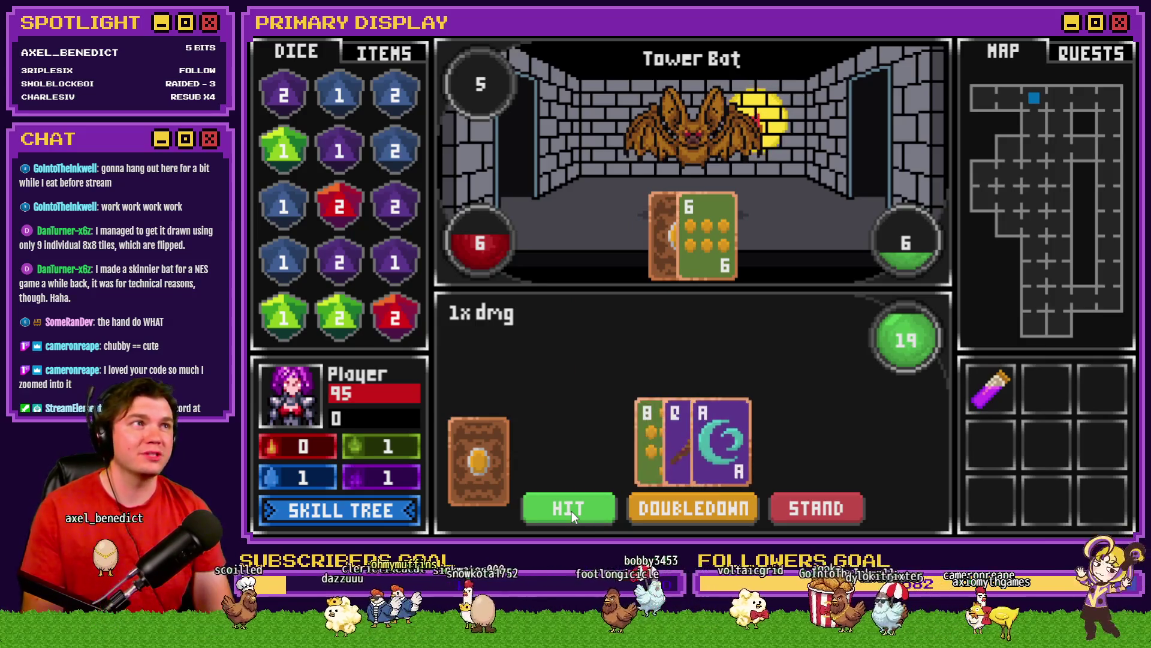
{"action": "left_click", "coordinate": [571, 514]}
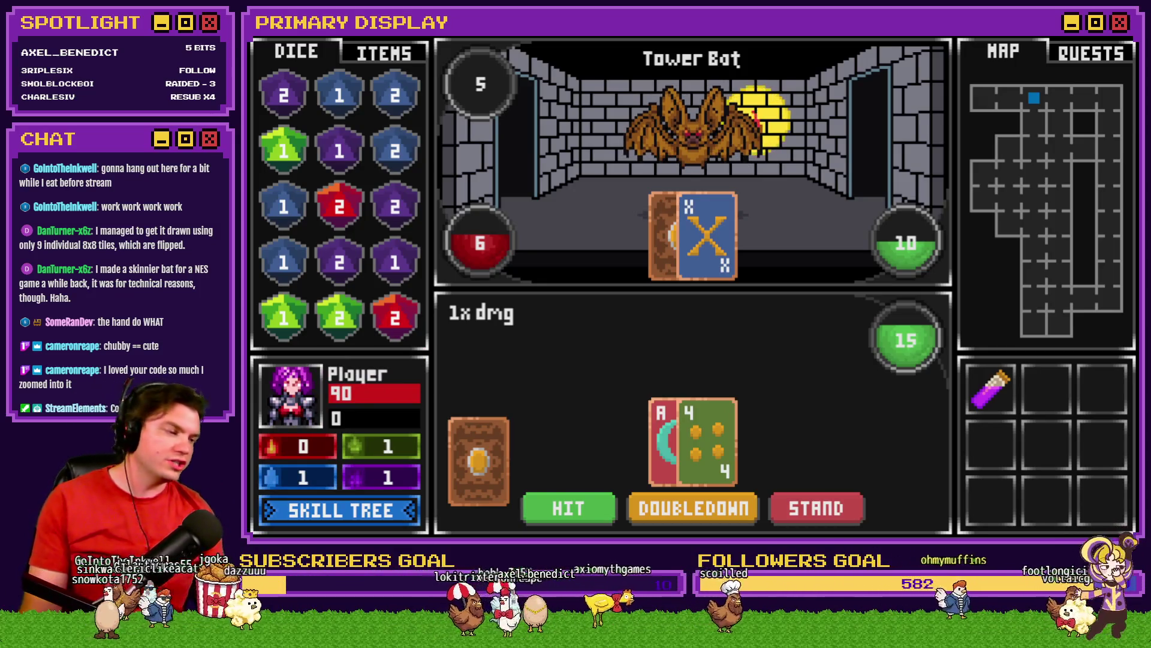
{"action": "left_click", "coordinate": [1135, 45]}
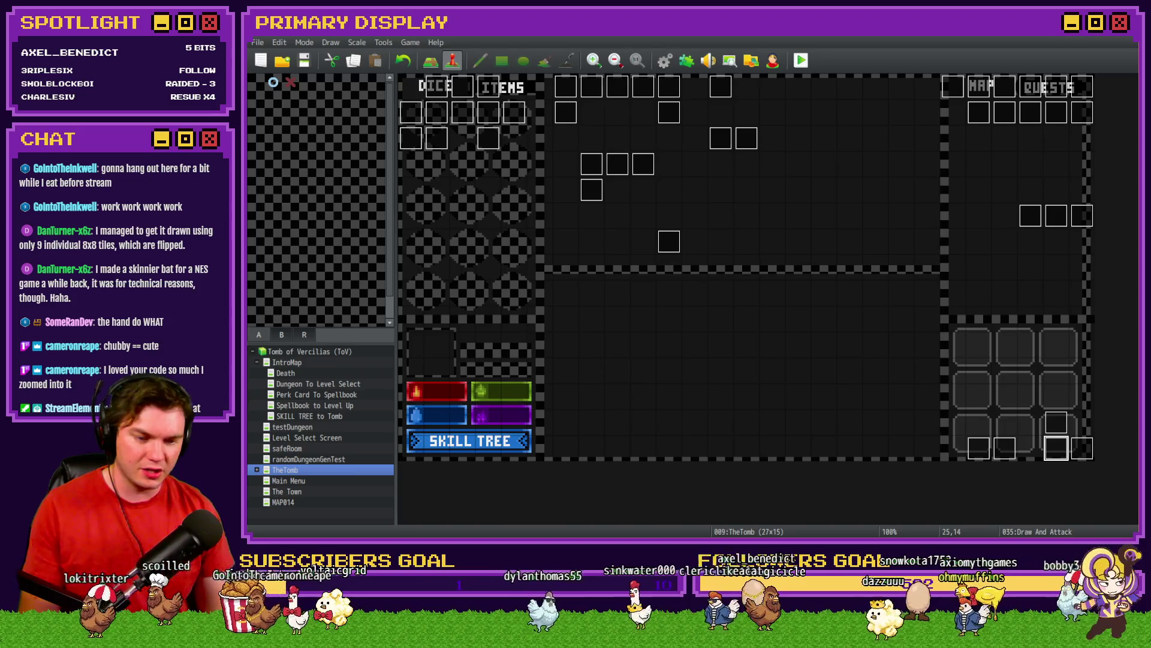
Switch over to the Discord browser window
{"action": "key", "text": "alt+Tab"}
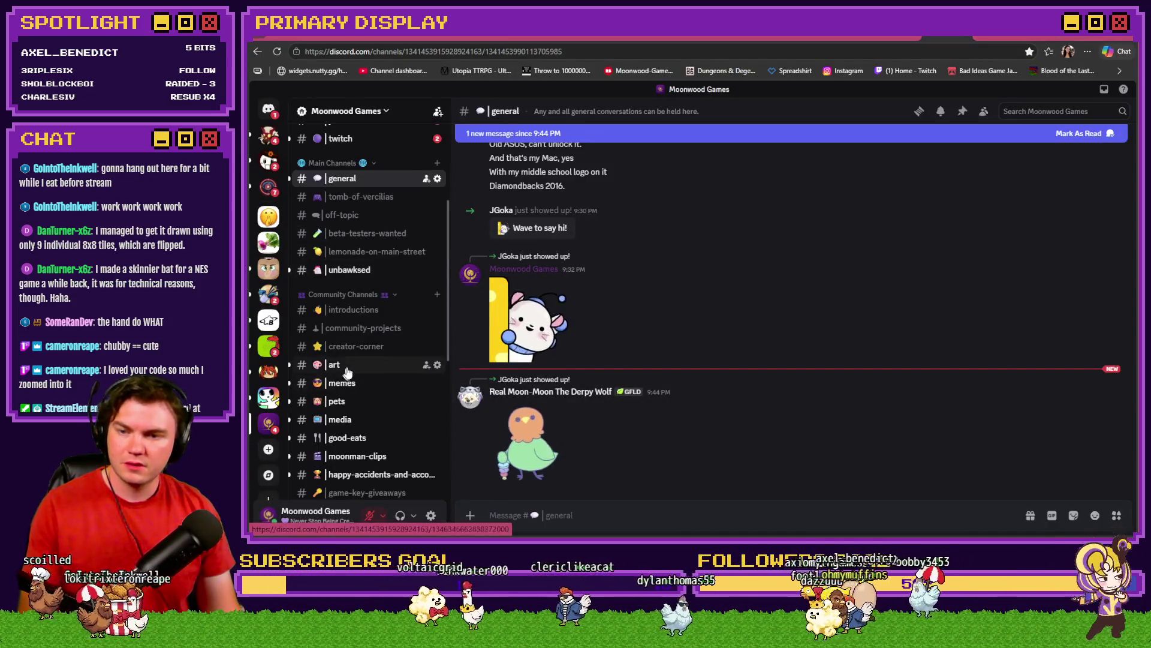
Open the #art channel in Discord and enlarge the shared NES bat sprite image
{"action": "left_click", "coordinate": [334, 365]}
{"action": "left_click", "coordinate": [544, 439]}
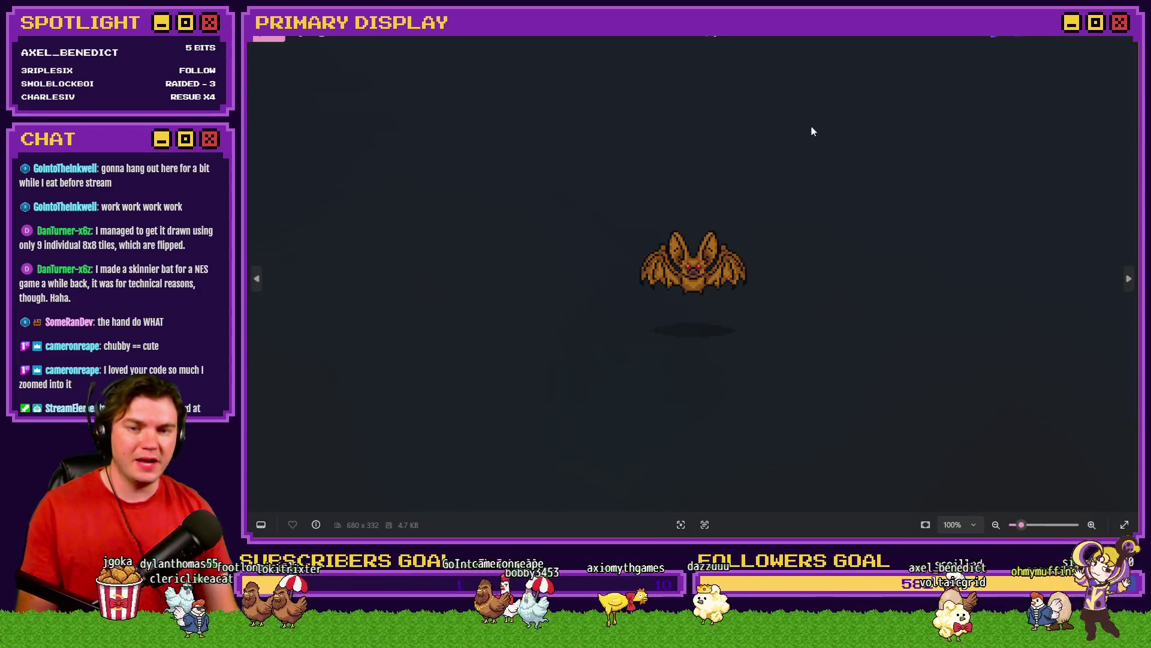
{"action": "key", "text": "alt+Tab"}
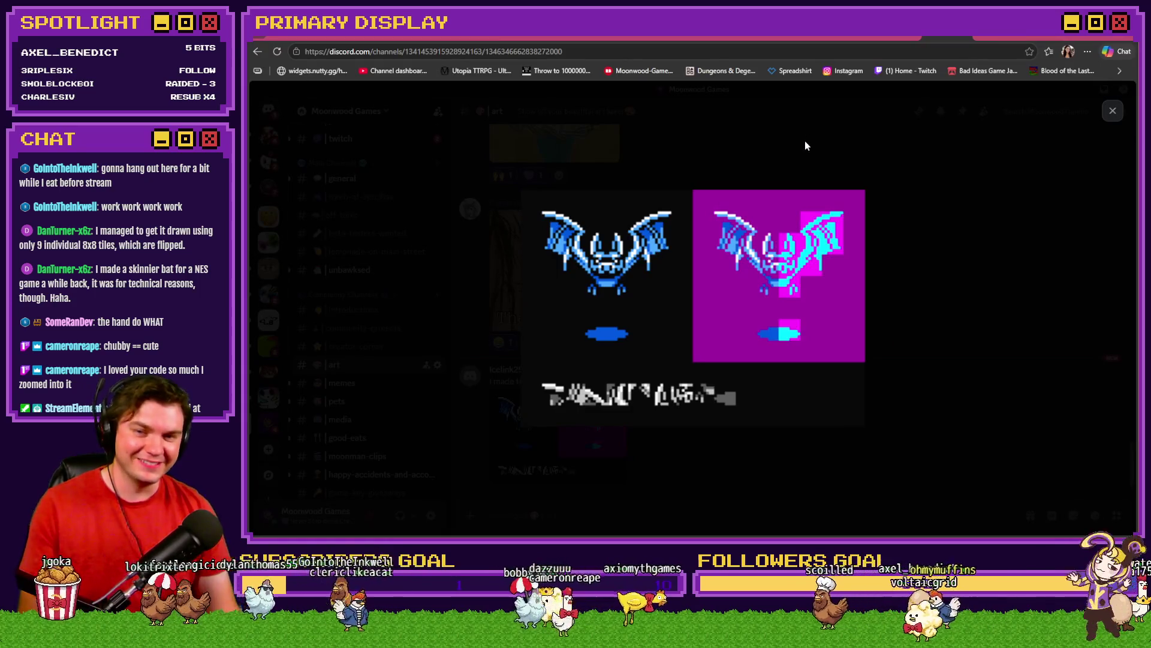
Zoom into the orange bat sprite in Photos, then switch back to the blue NES bats
{"action": "key", "text": "alt+Tab"}
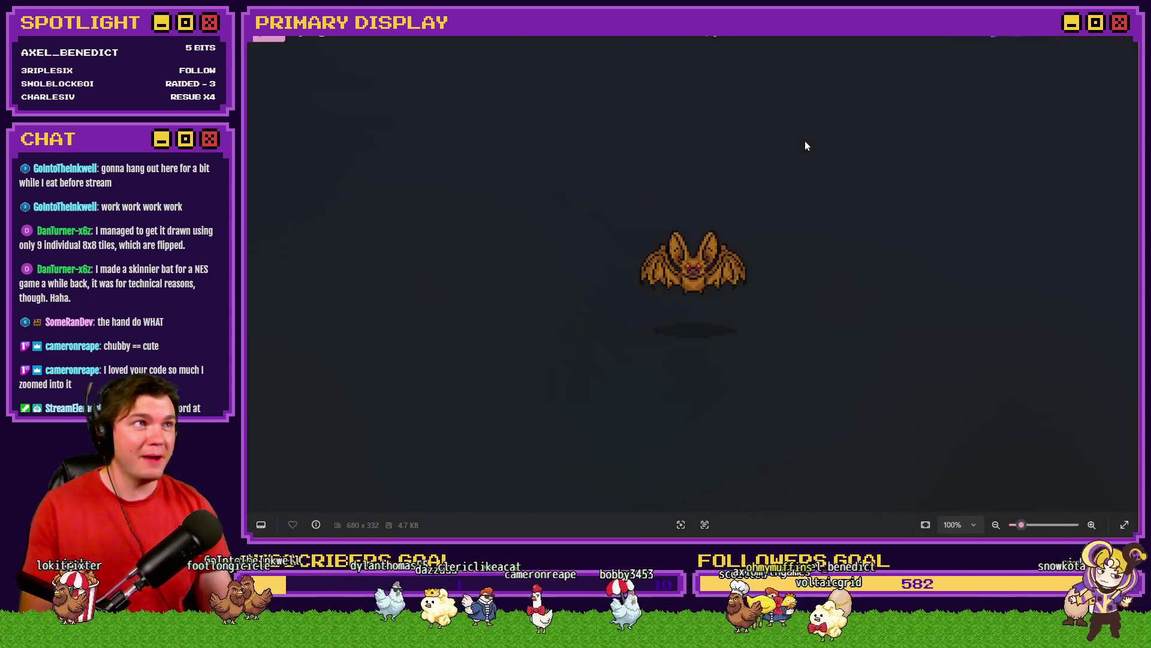
{"action": "scroll", "coordinate": [774, 228], "scroll_direction": "up", "scroll_amount": 5}
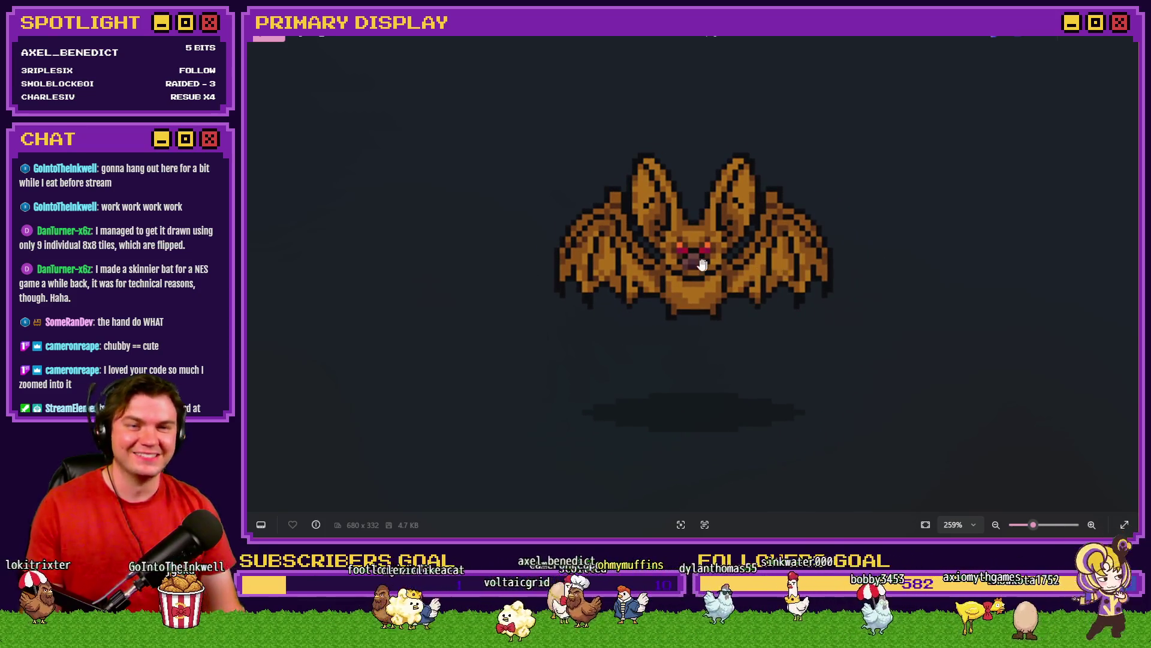
{"action": "key", "text": "alt+Tab"}
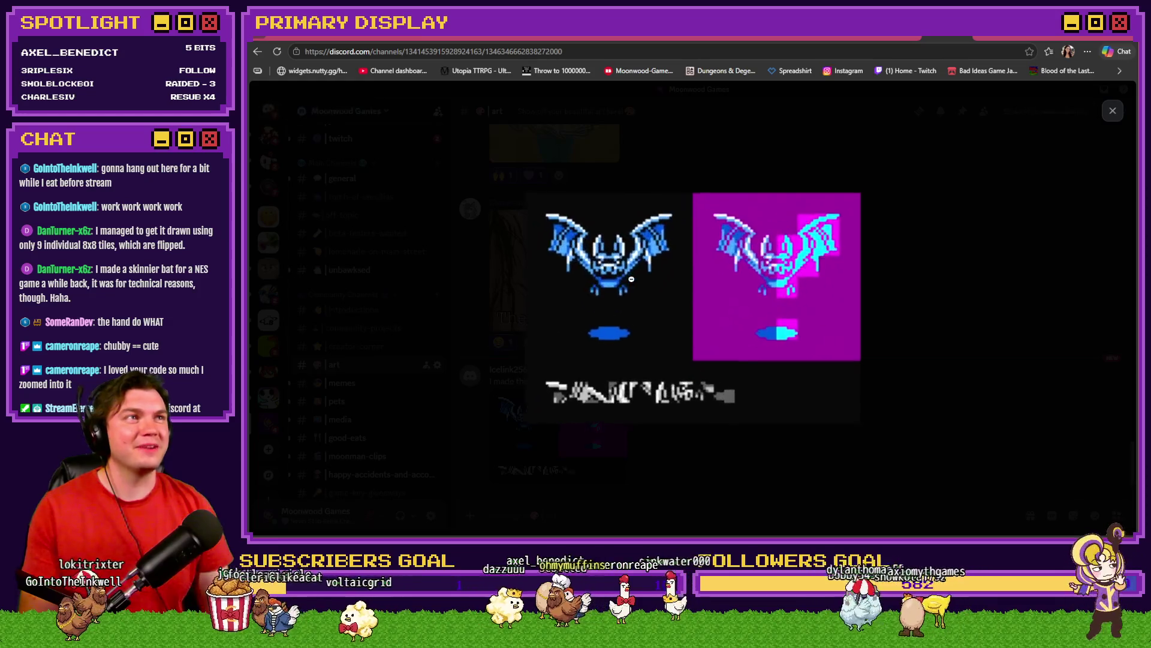
{"action": "key", "text": "alt+Tab"}
{"action": "left_click", "coordinate": [653, 293]}
{"action": "key", "text": "alt+Tab"}
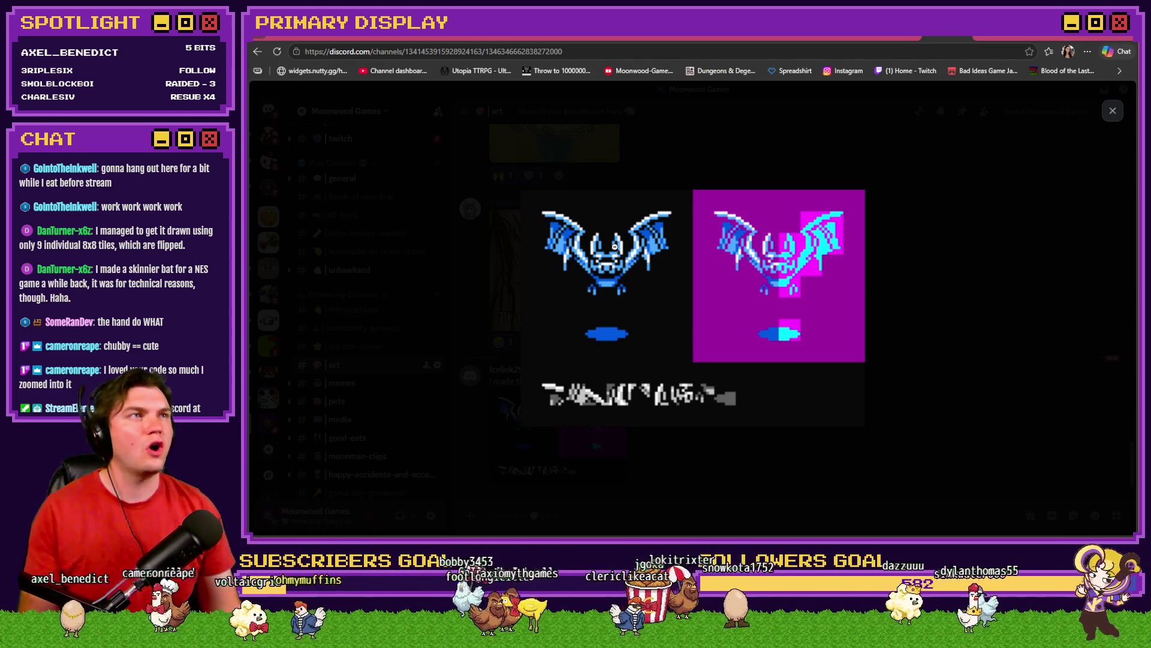
Flip between the orange bat and blue NES bats to compare, then close the enlarged image
{"action": "key", "text": "alt+Tab"}
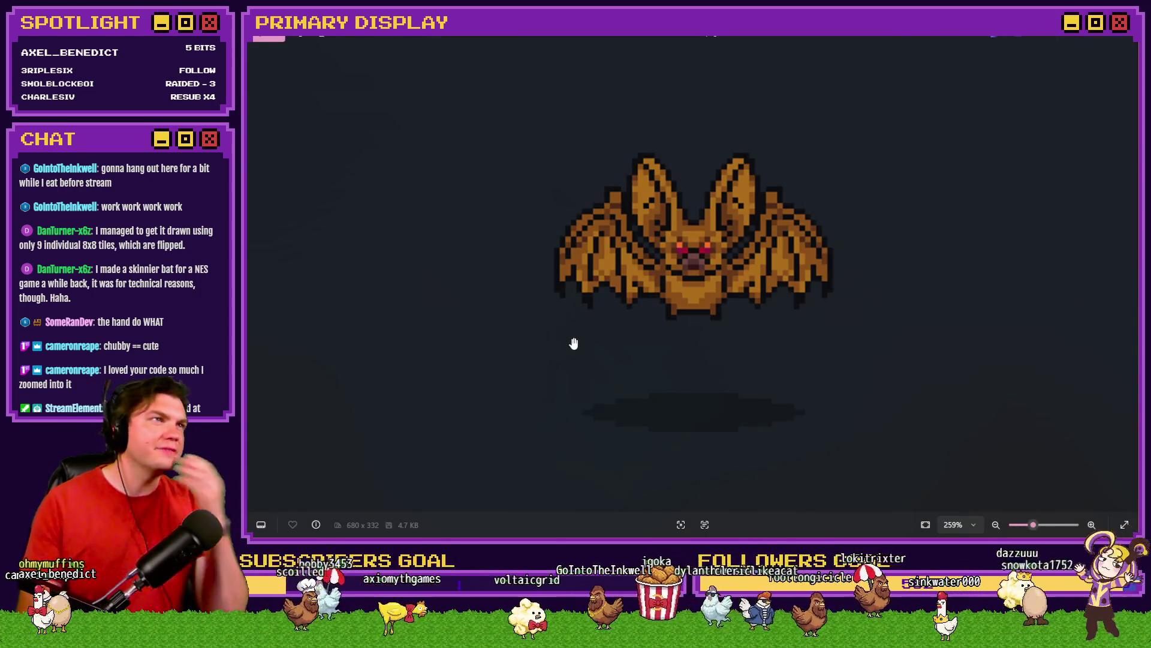
{"action": "key", "text": "alt+Tab"}
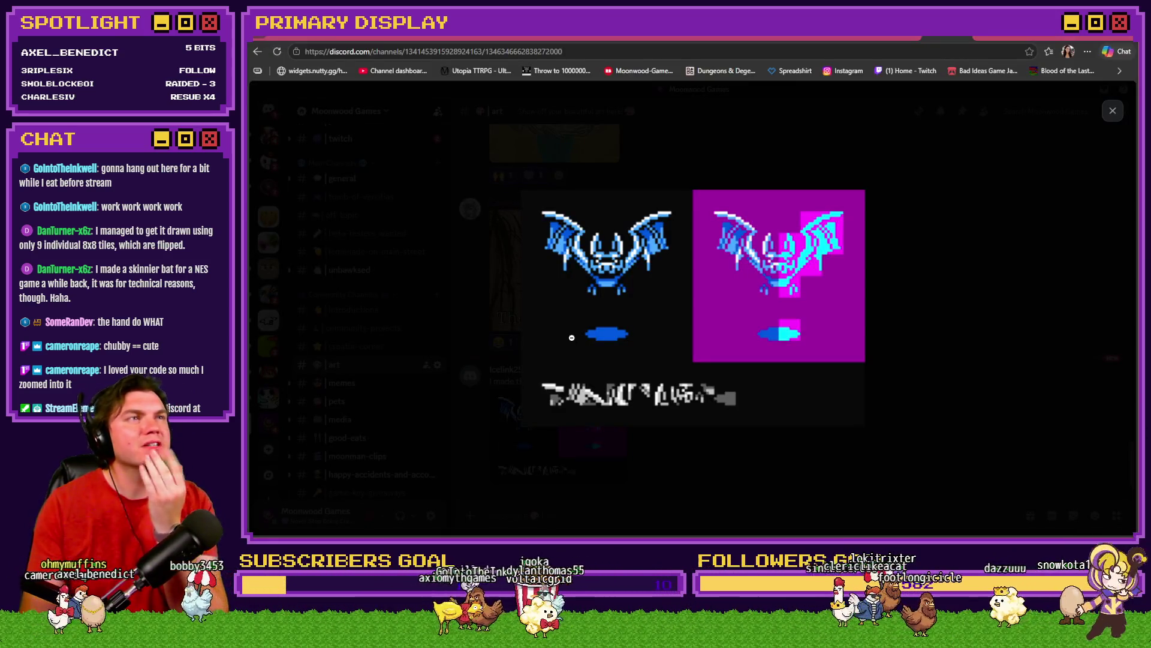
{"action": "key", "text": "alt+Tab"}
{"action": "key", "text": "alt+Tab"}
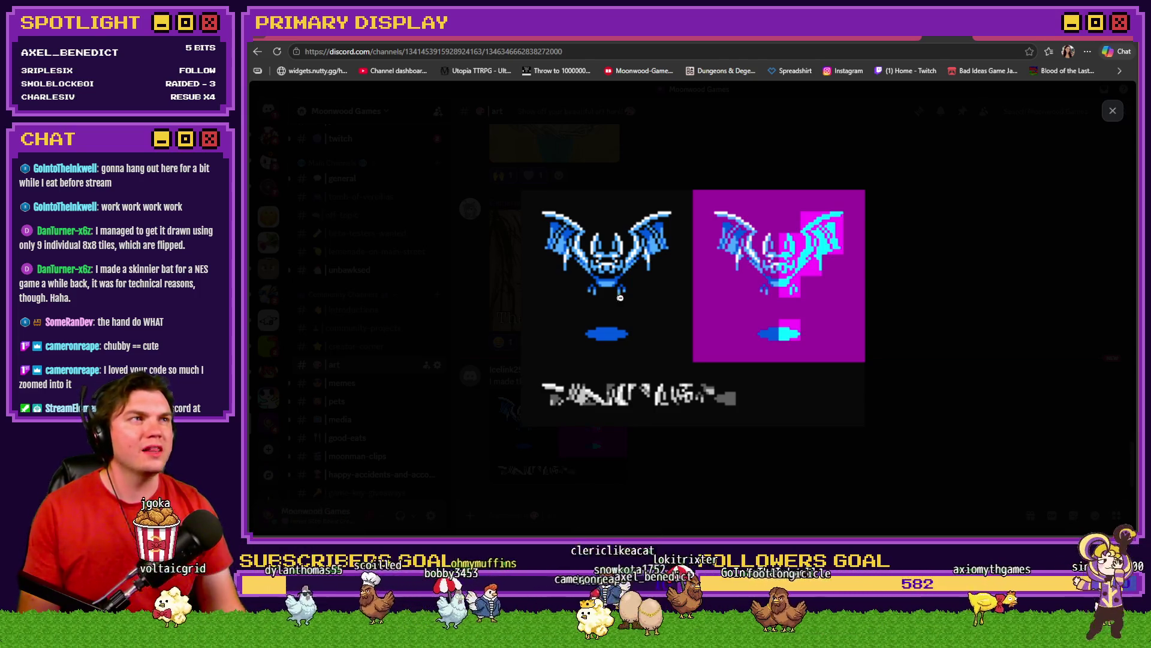
{"action": "key", "text": "alt+Tab"}
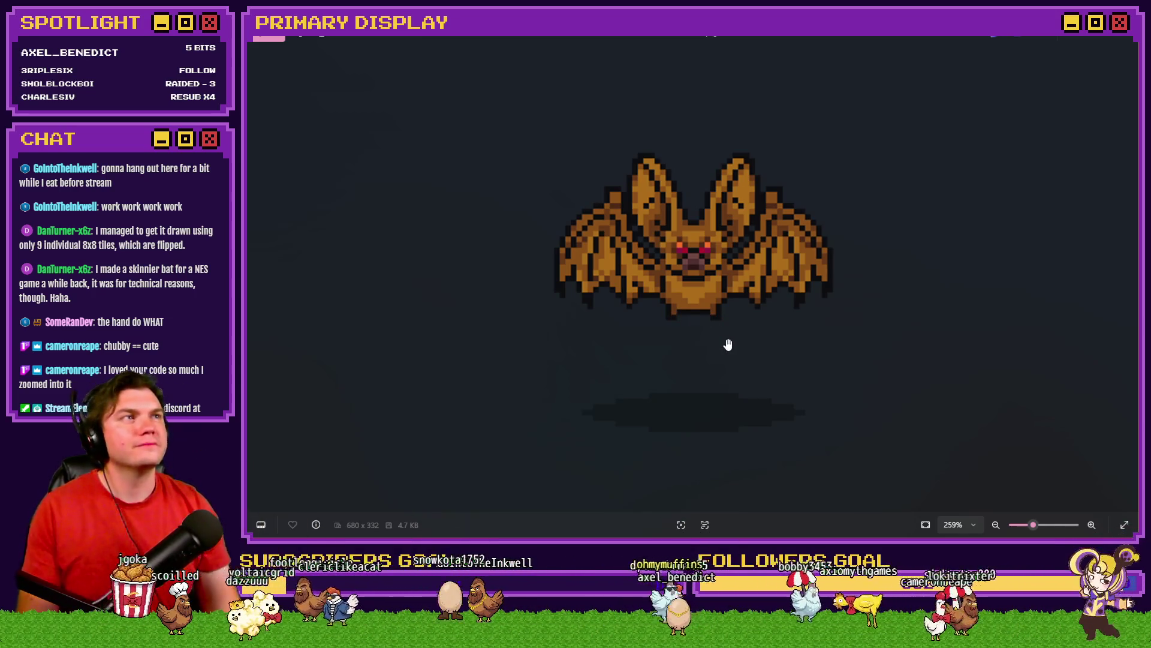
{"action": "key", "text": "alt+Tab"}
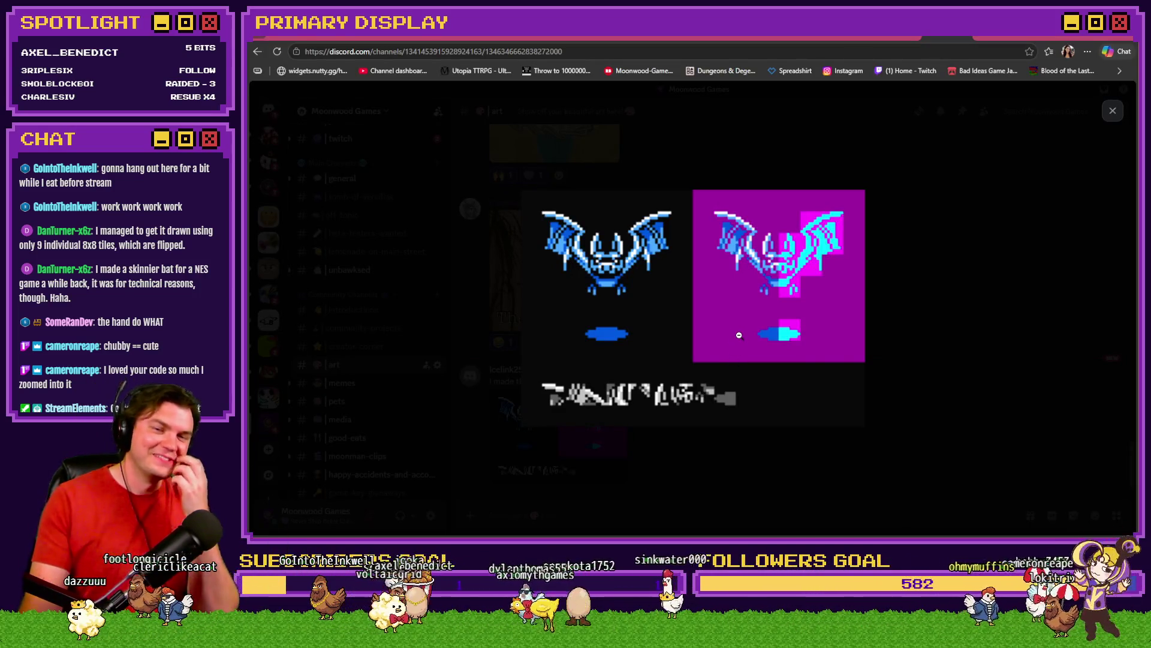
{"action": "key", "text": "alt+Tab"}
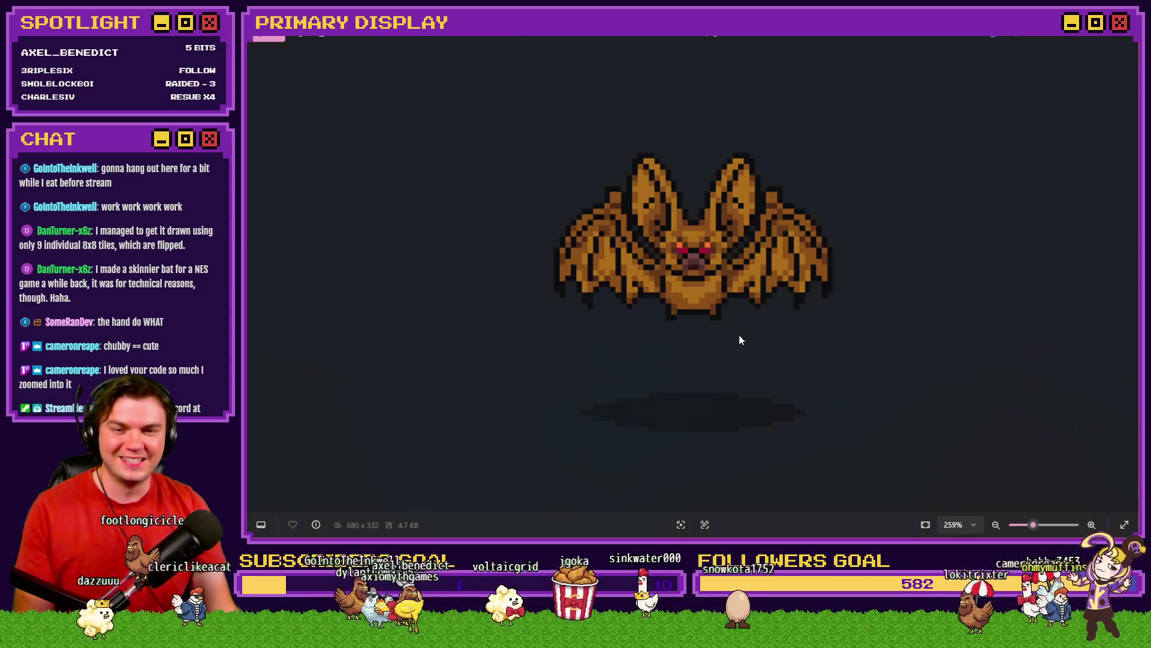
{"action": "key", "text": "alt+Tab"}
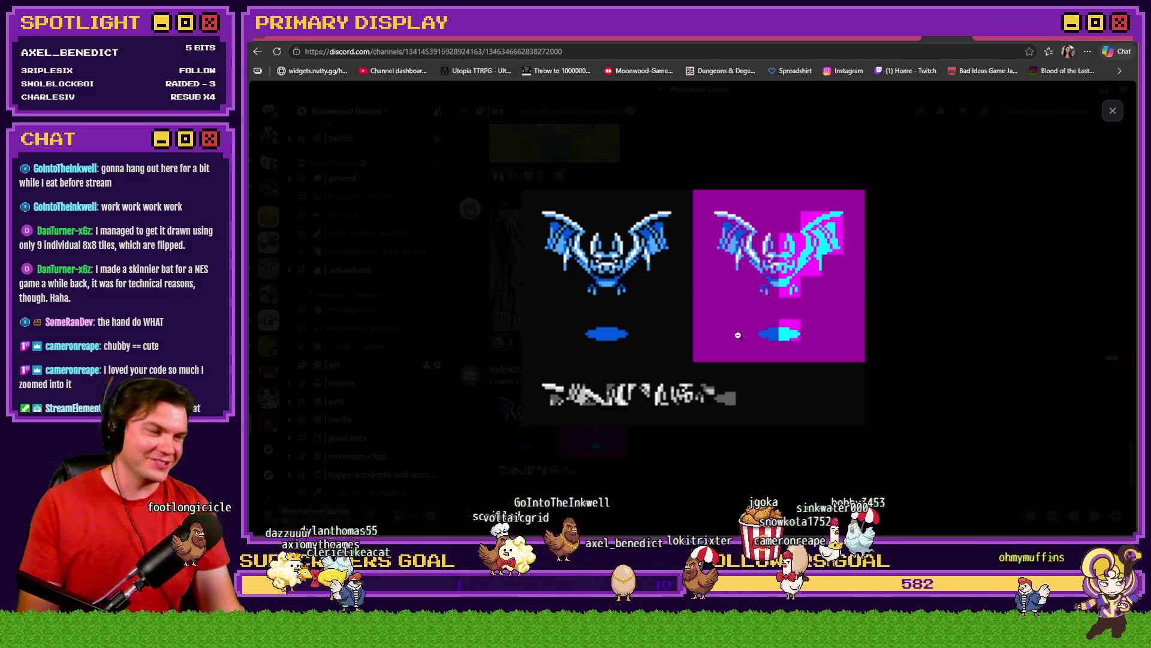
{"action": "left_click", "coordinate": [965, 322]}
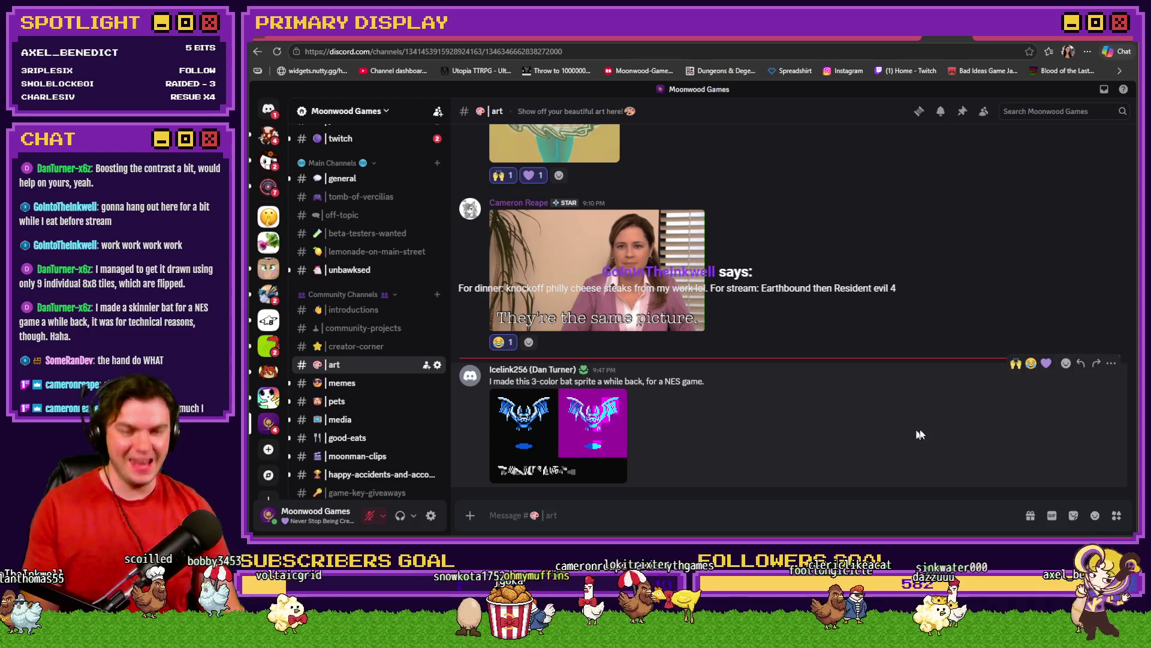
React to the NES bat post with 🙌 and 💜, then bring up the Skill Tree - Warding Trello card
{"action": "left_click", "coordinate": [1016, 363]}
{"action": "left_click", "coordinate": [1047, 346]}
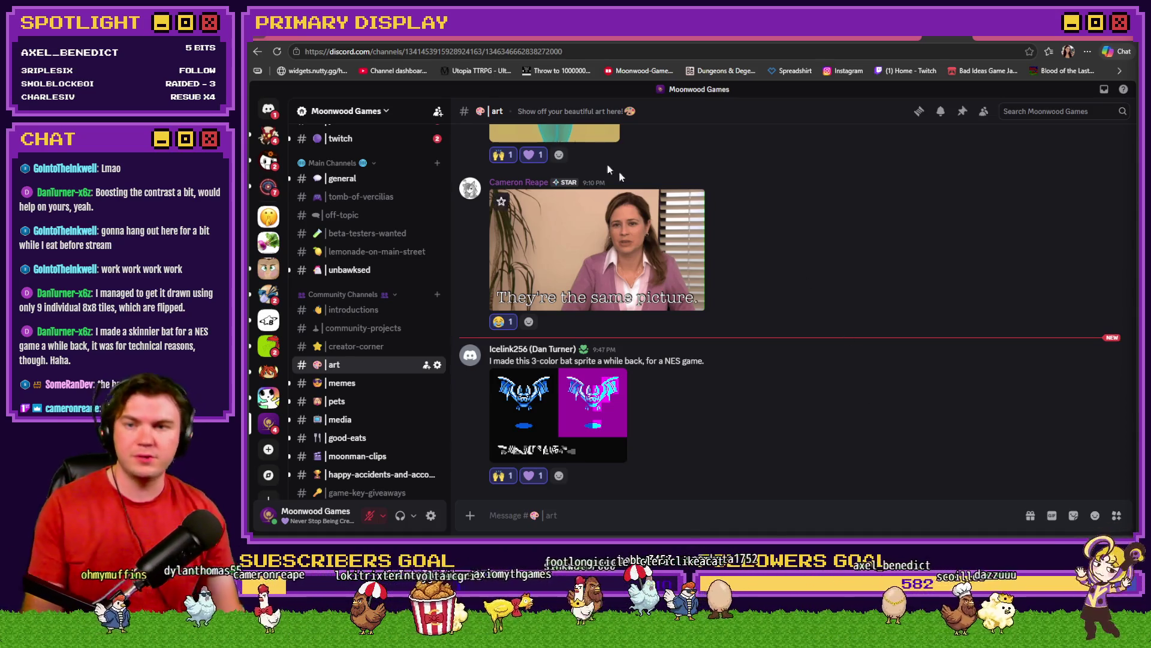
{"action": "left_click", "coordinate": [445, 39]}
{"action": "key", "text": "alt+Tab"}
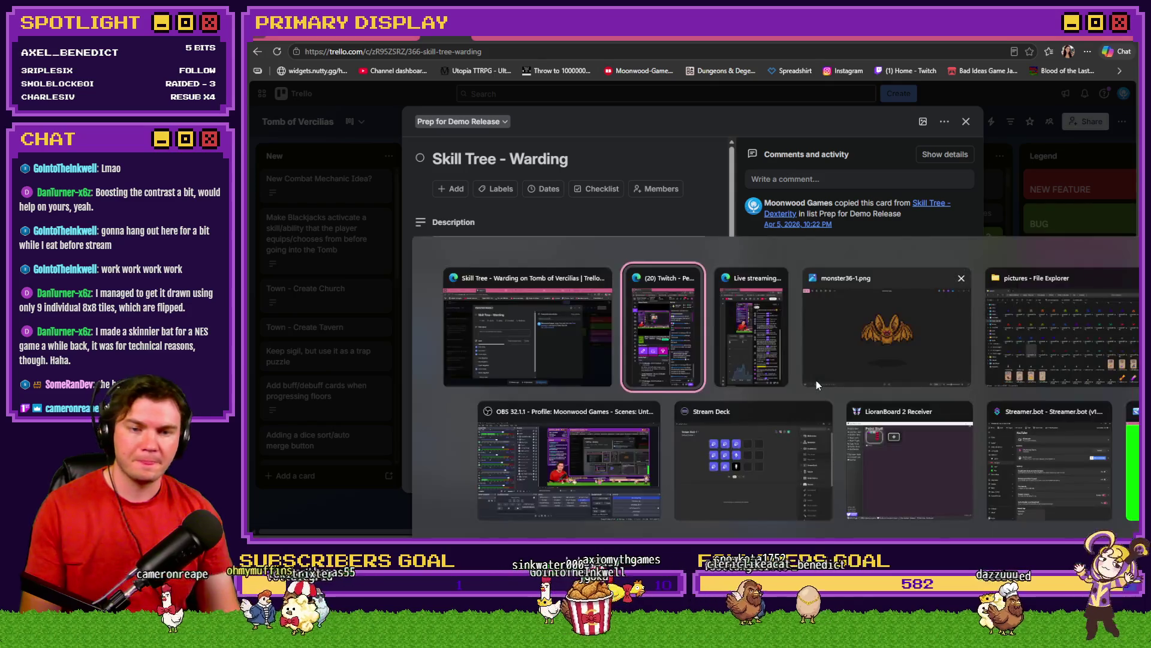
Close the monster36-1.png image window and switch back to the RPG Maker MZ editor
{"action": "left_click", "coordinate": [817, 384]}
{"action": "key", "text": "Escape"}
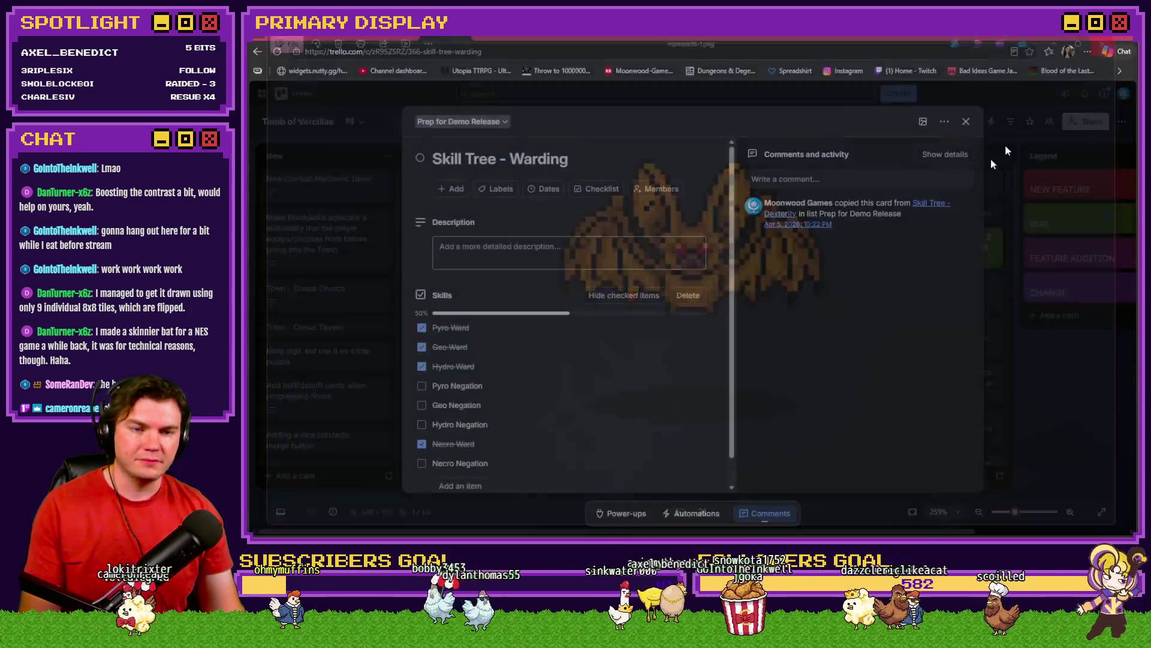
{"action": "key", "text": "alt+Tab"}
{"action": "key", "text": "alt+Tab"}
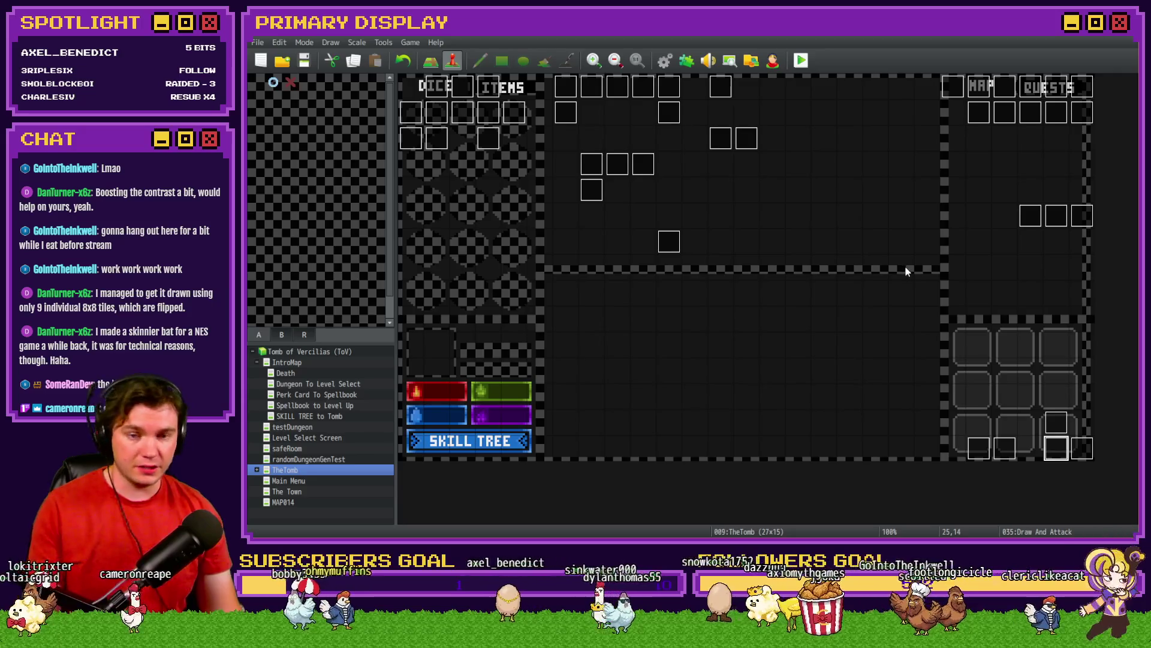